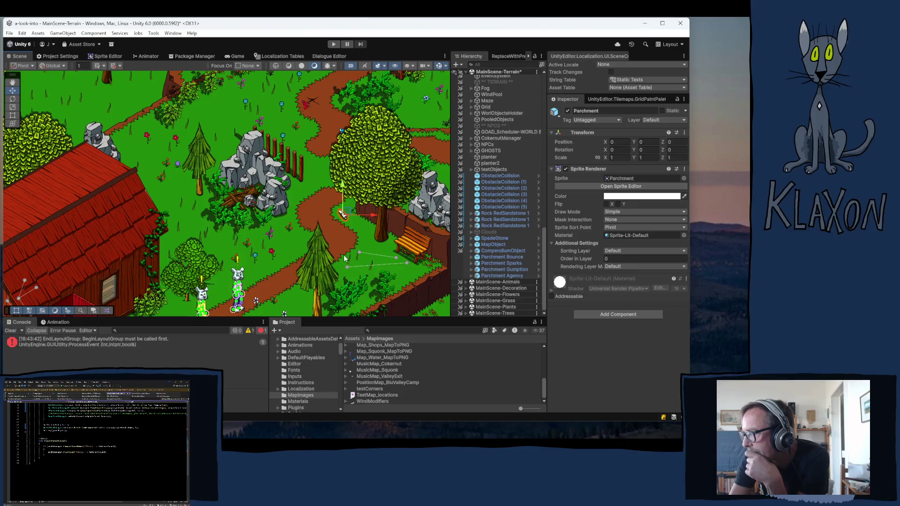
Select Parchment Bounce in the Hierarchy and frame it in the Scene view with F.
mouse_move(373, 181)
mouse_down()
mouse_move(334, 208)
mouse_move(313, 203)
mouse_up()
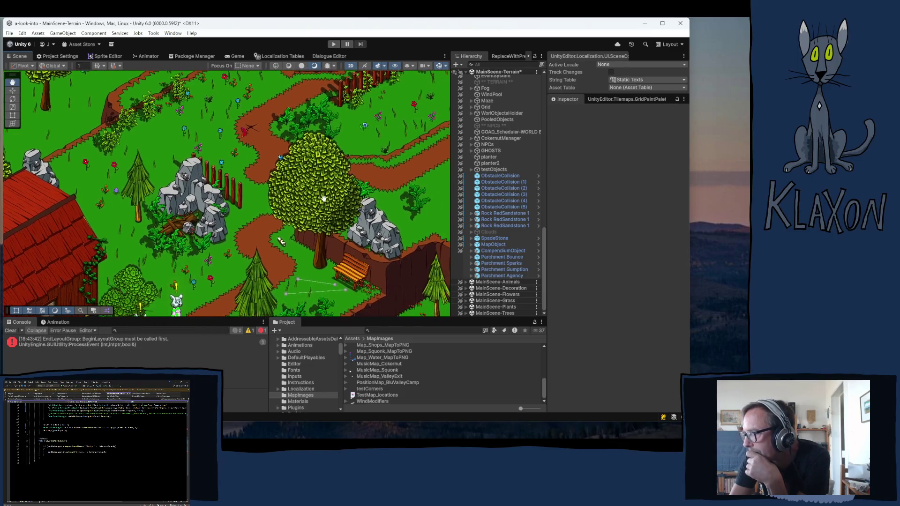
click(501, 263)
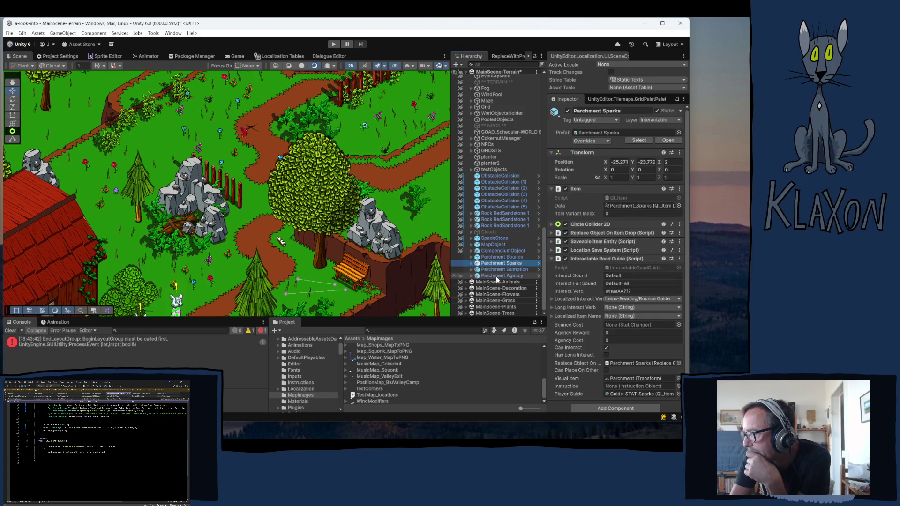
click(497, 258)
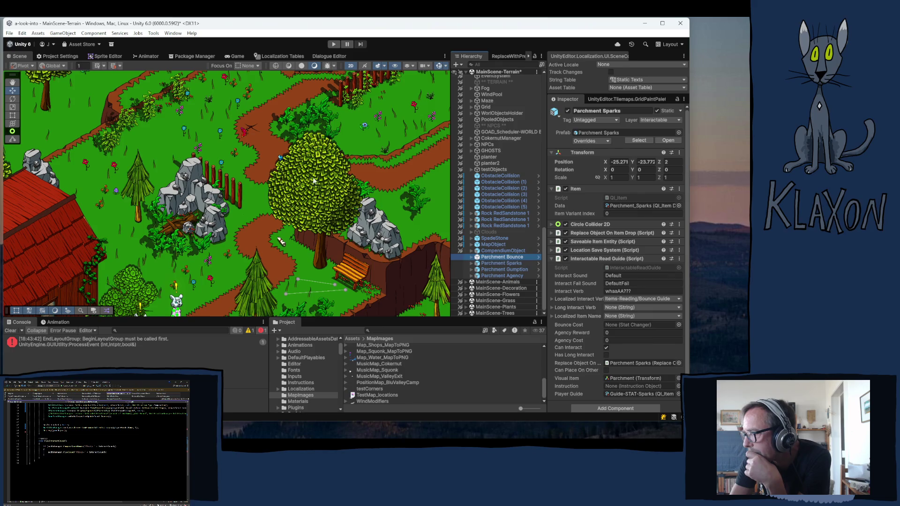
key(f)
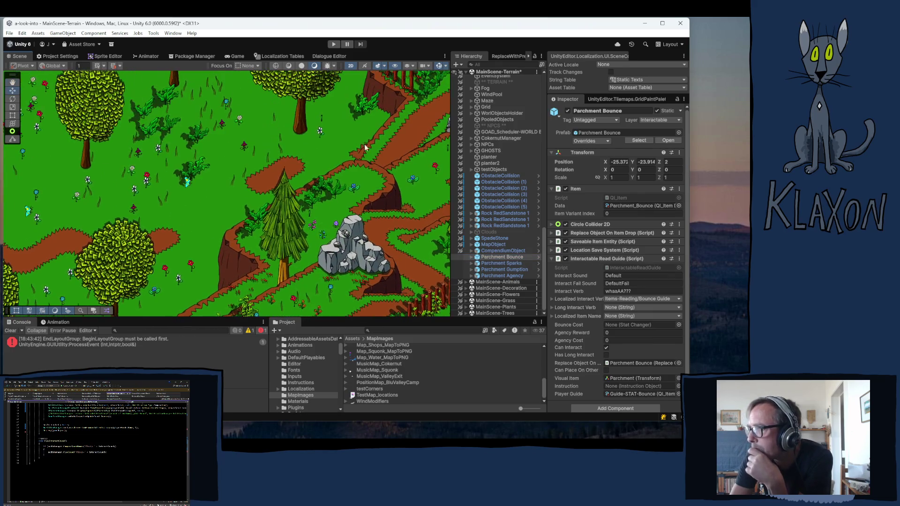
mouse_move(379, 226)
mouse_down()
mouse_move(257, 266)
mouse_move(270, 256)
mouse_move(156, 212)
mouse_move(157, 203)
mouse_move(227, 198)
mouse_move(237, 187)
mouse_move(237, 202)
mouse_move(248, 186)
mouse_up()
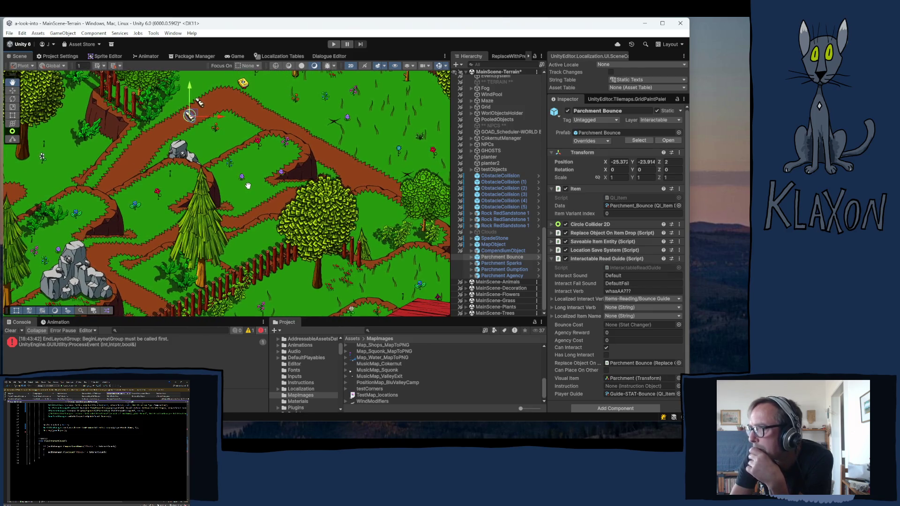
mouse_move(201, 142)
mouse_down()
mouse_move(206, 110)
mouse_move(199, 149)
mouse_up()
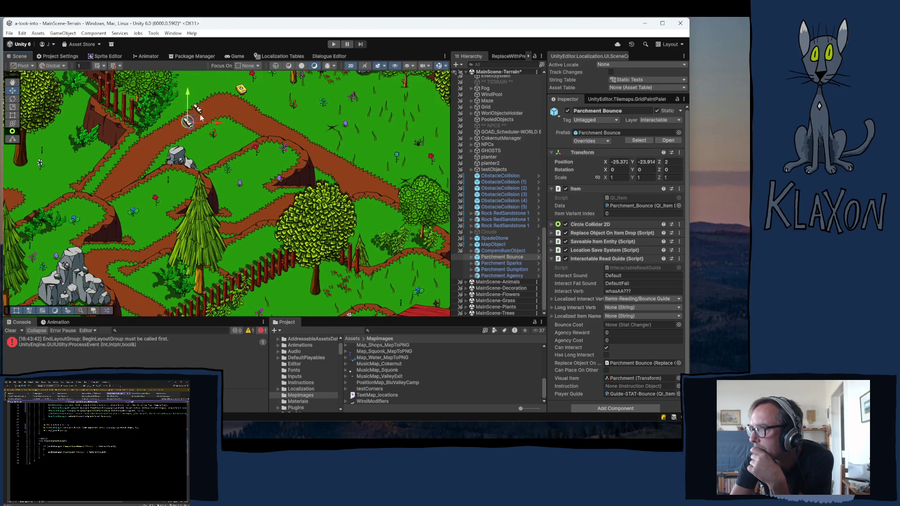
Drag Parchment Bounce beside the grey rocks, to about X -21.765, Y -24.751.
click(488, 267)
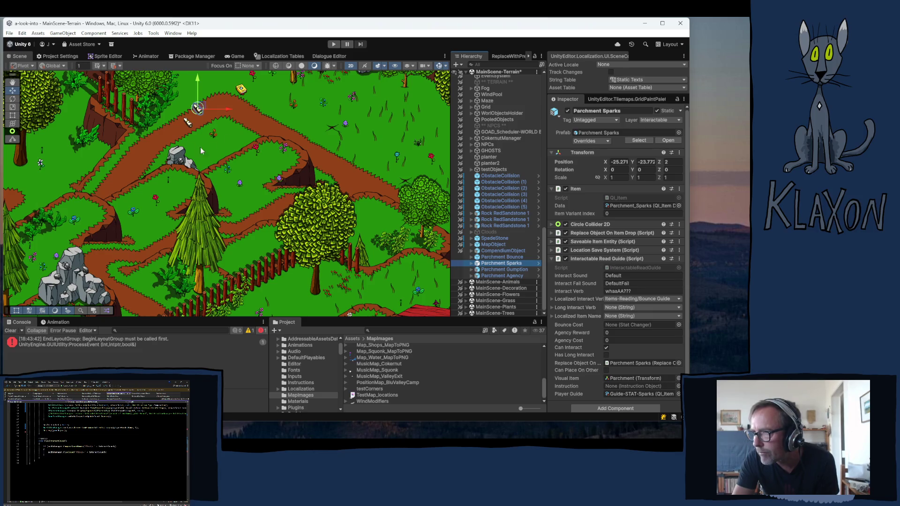
scroll(369, 198, down, 1)
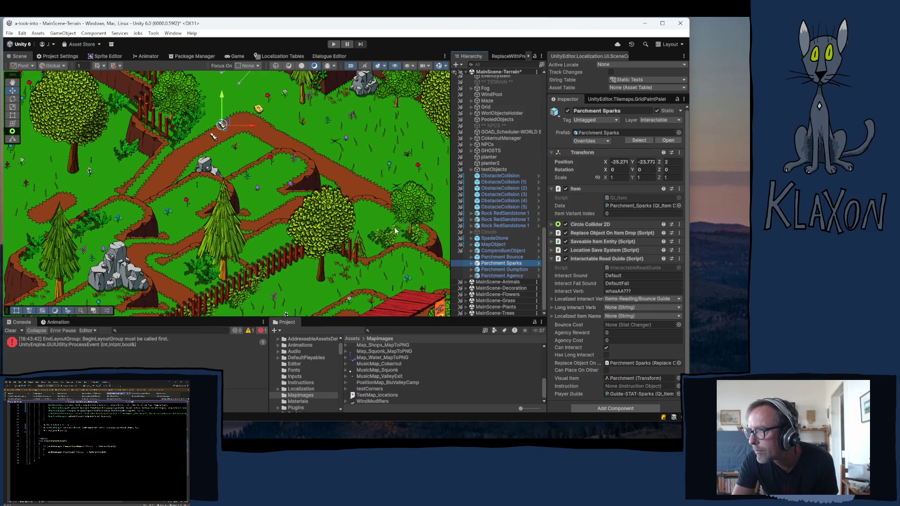
click(500, 258)
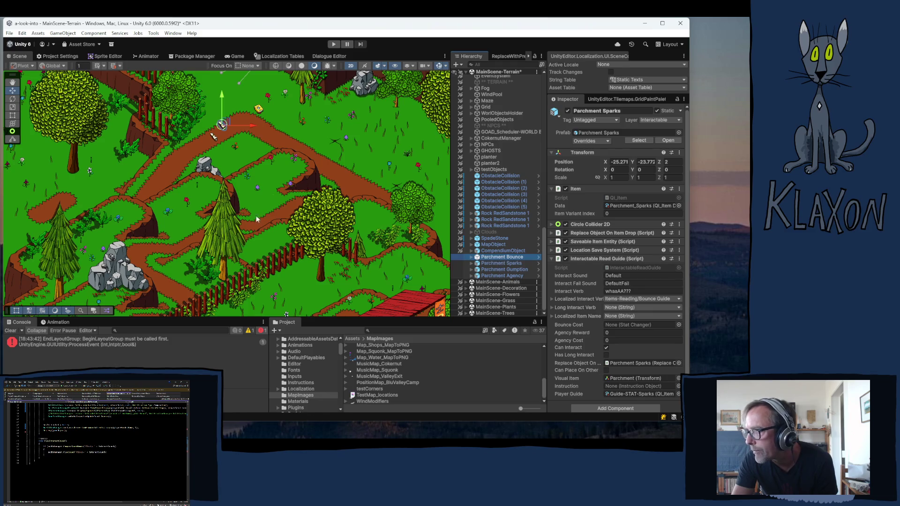
drag(344, 180, 170, 175)
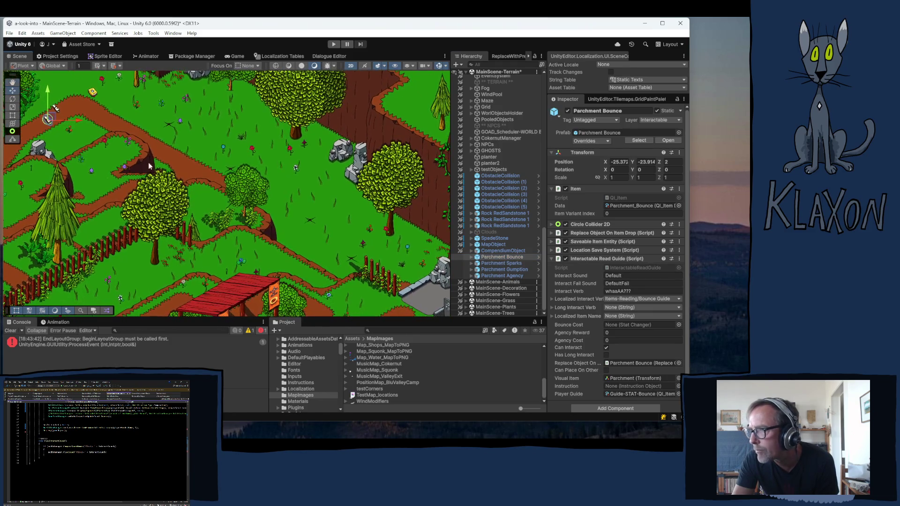
mouse_move(53, 124)
mouse_down()
mouse_move(355, 237)
mouse_move(310, 228)
mouse_move(344, 187)
mouse_up()
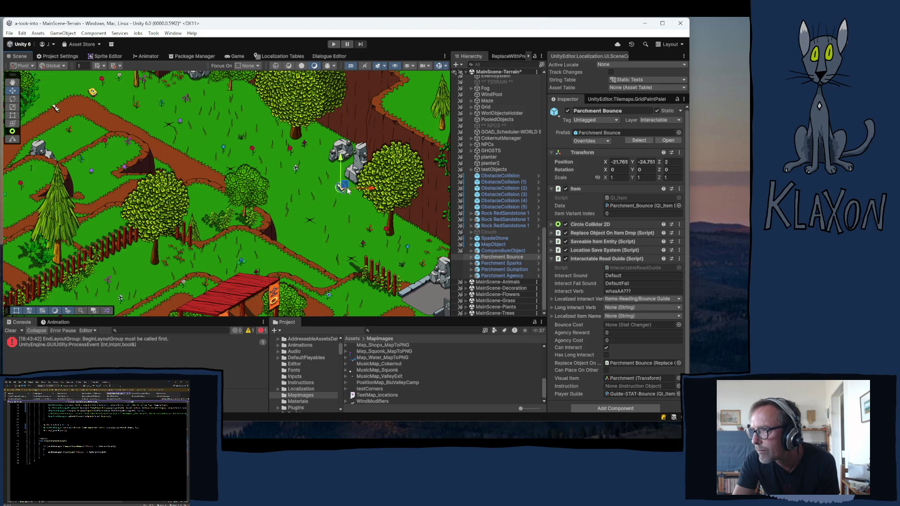
click(363, 235)
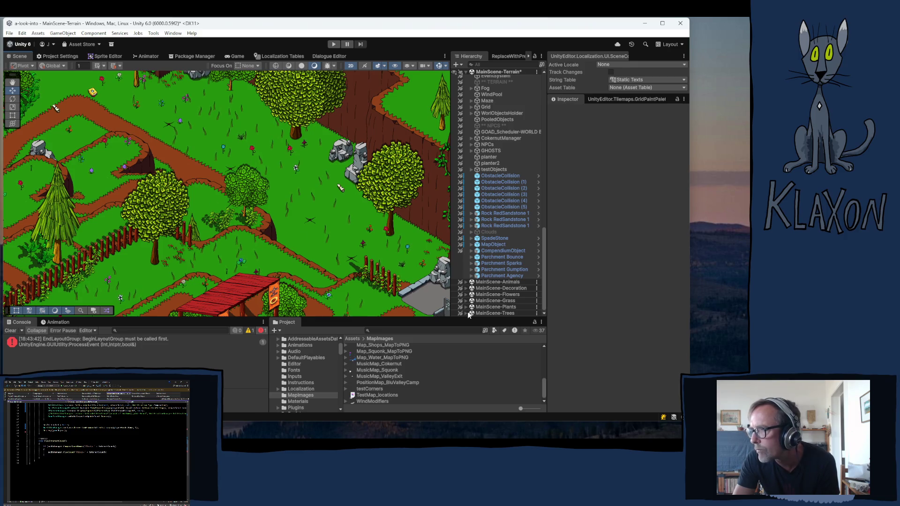
click(501, 263)
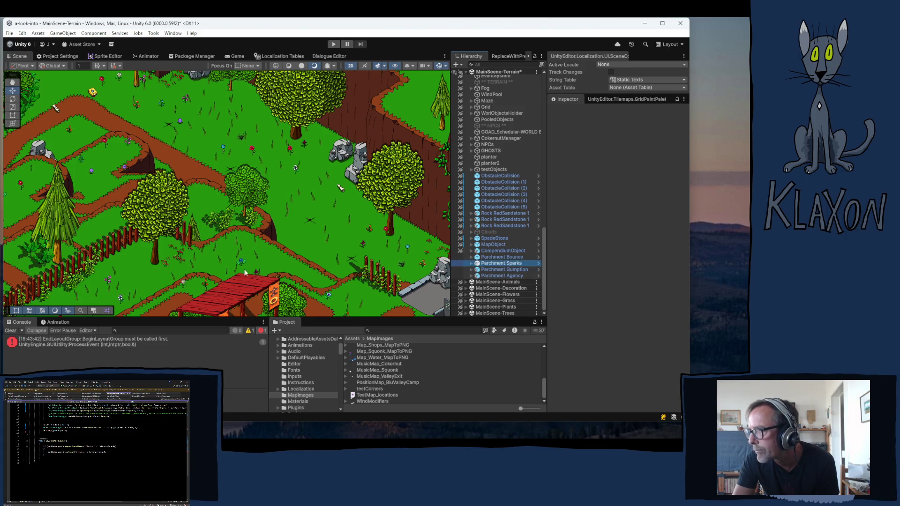
Pan the Scene view with the arrow keys to the town plaza with benches and pigeons.
drag(355, 268, 206, 141)
key(Down)
key(Right)
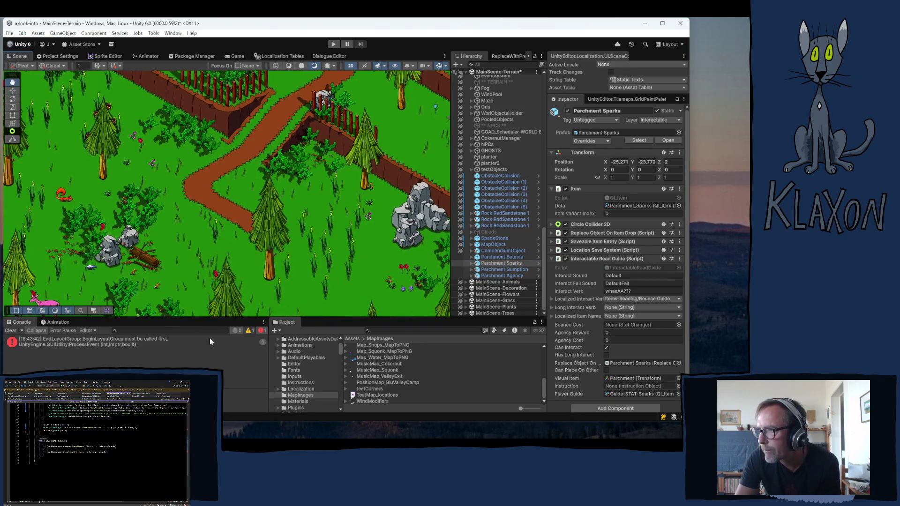
key(Down)
key(Right)
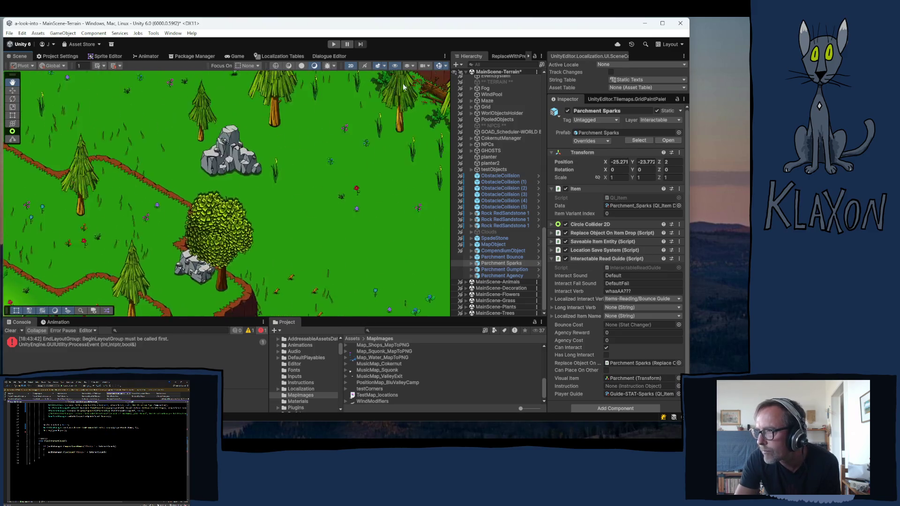
key(Down)
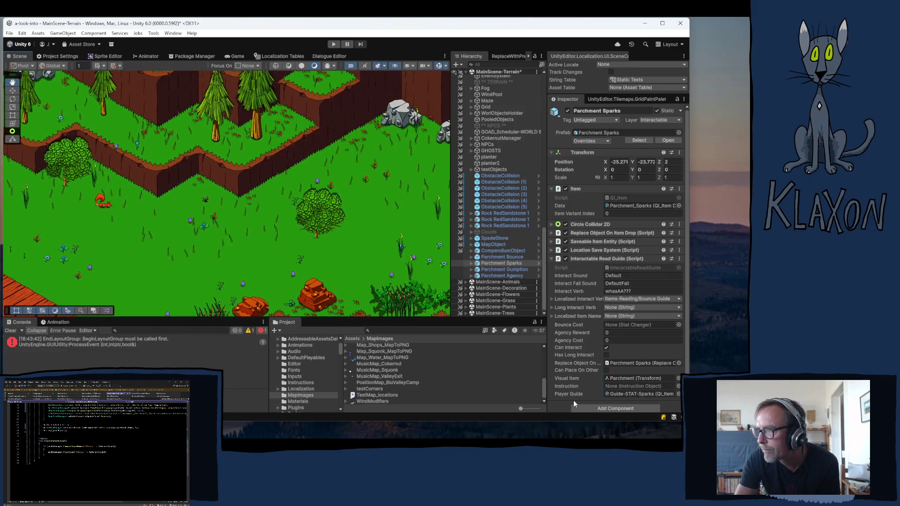
key(Down)
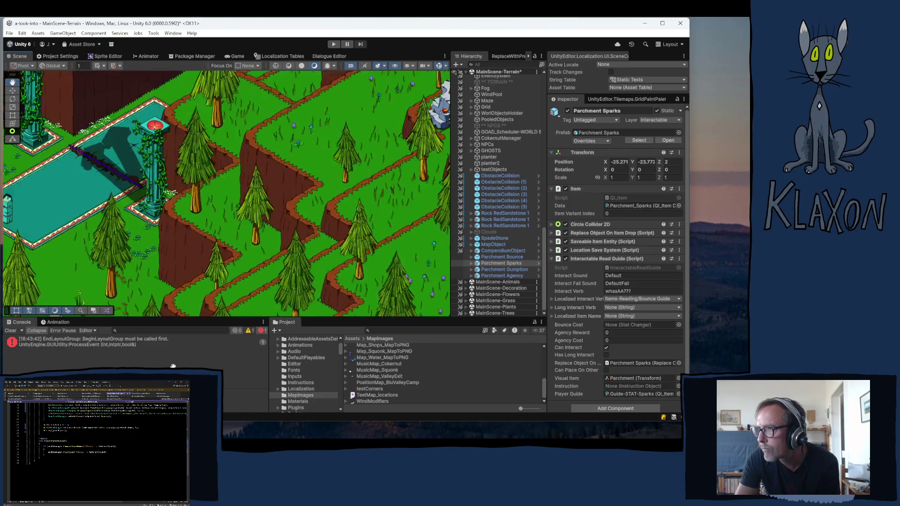
key(Up)
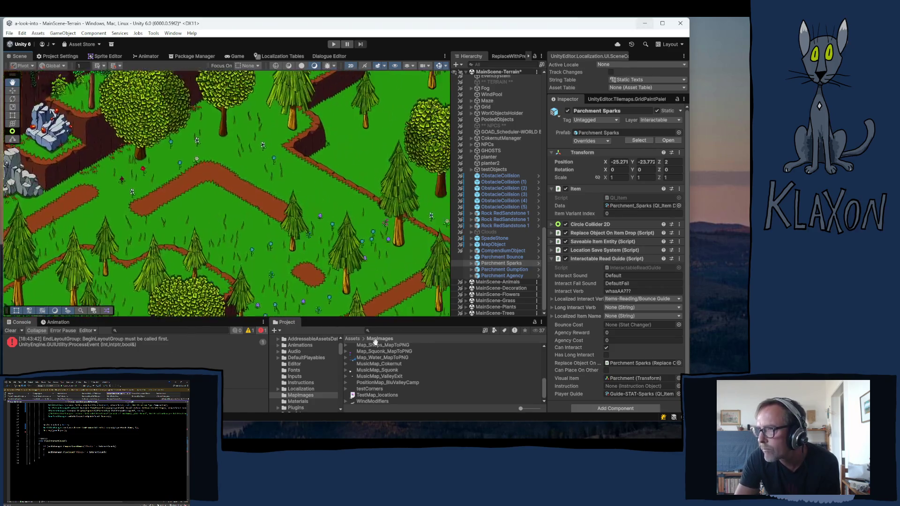
key(Up)
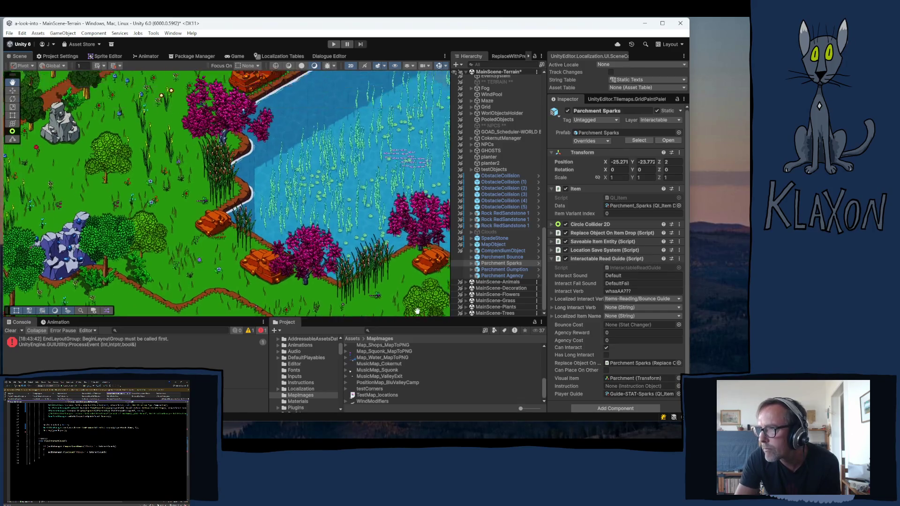
key(Up)
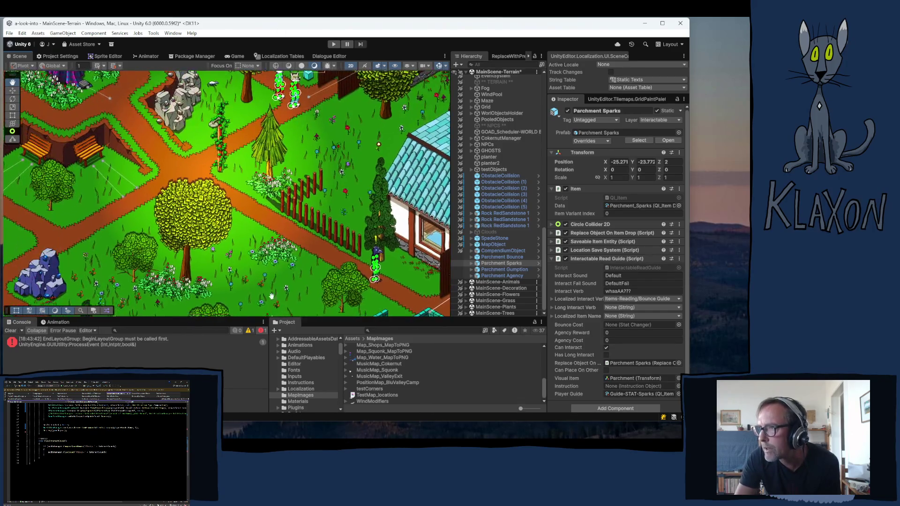
key(Up)
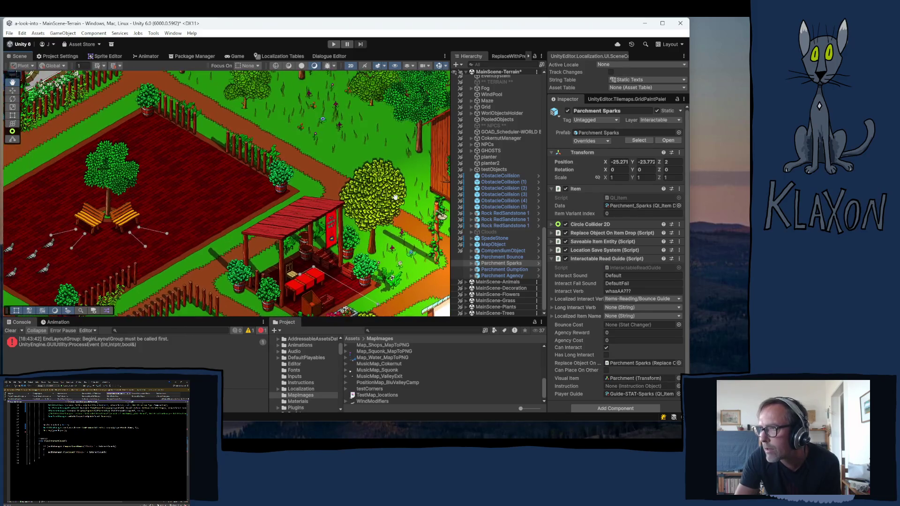
key(Up)
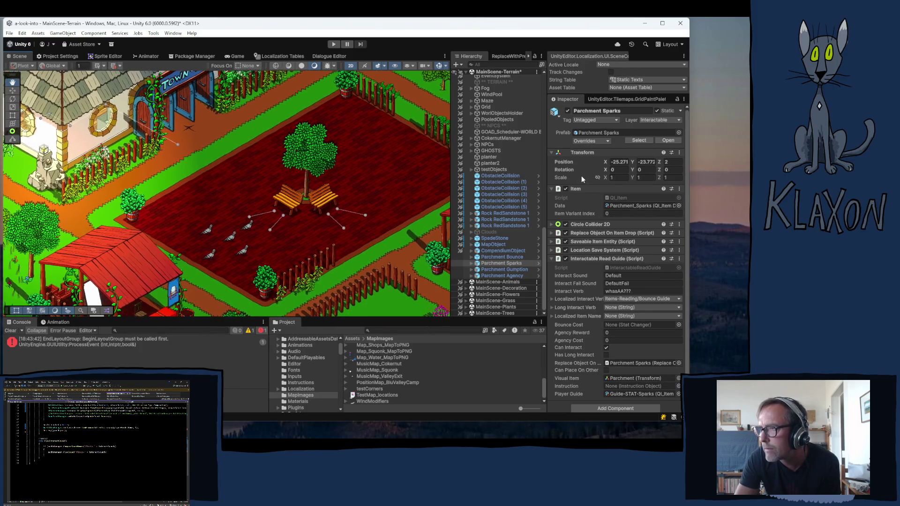
Move Parchment Sparks to the view, set Position Z to 1, and drag it onto the red plaza.
right_click(491, 264)
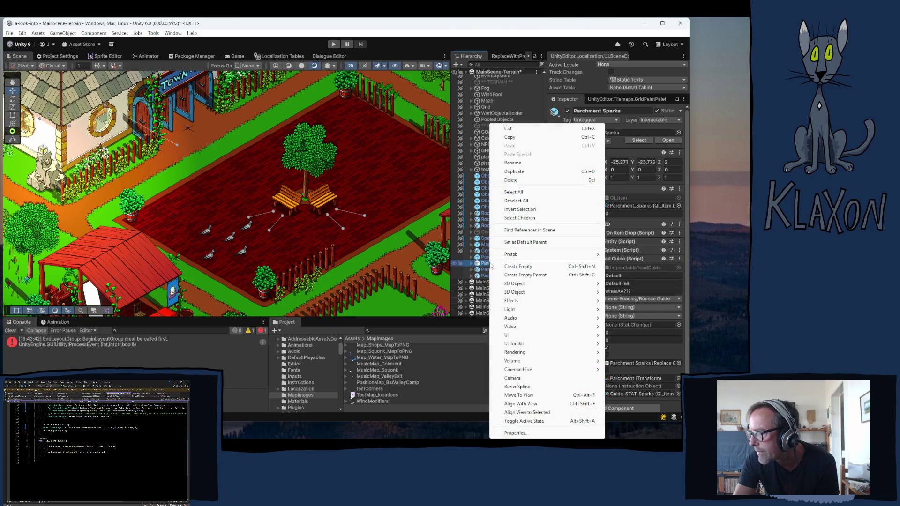
click(521, 395)
click(673, 161)
text(1)
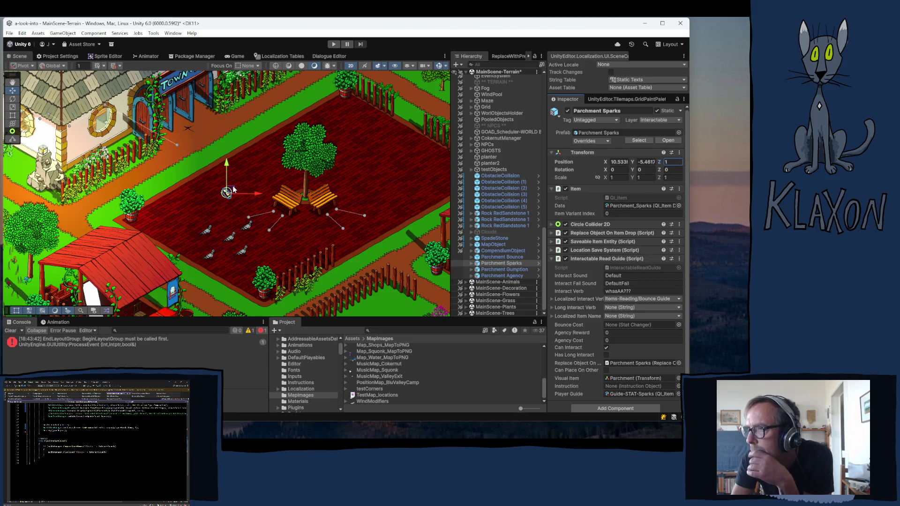
click(229, 188)
mouse_move(228, 190)
mouse_down()
mouse_move(238, 170)
mouse_move(228, 155)
mouse_move(269, 172)
mouse_move(146, 209)
mouse_move(159, 209)
mouse_up()
click(228, 193)
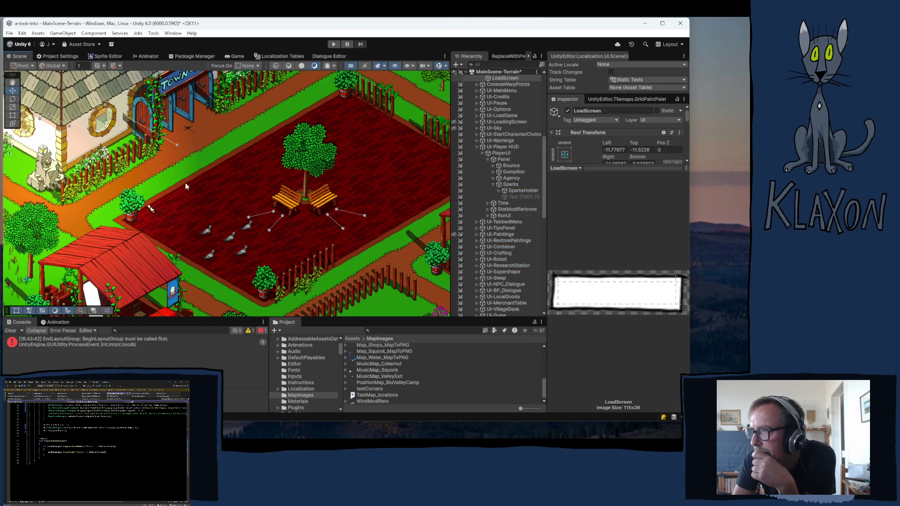
Fold away the Sparks and Panel entries under the Player HUD in the Hierarchy.
scroll(173, 182, down, 5)
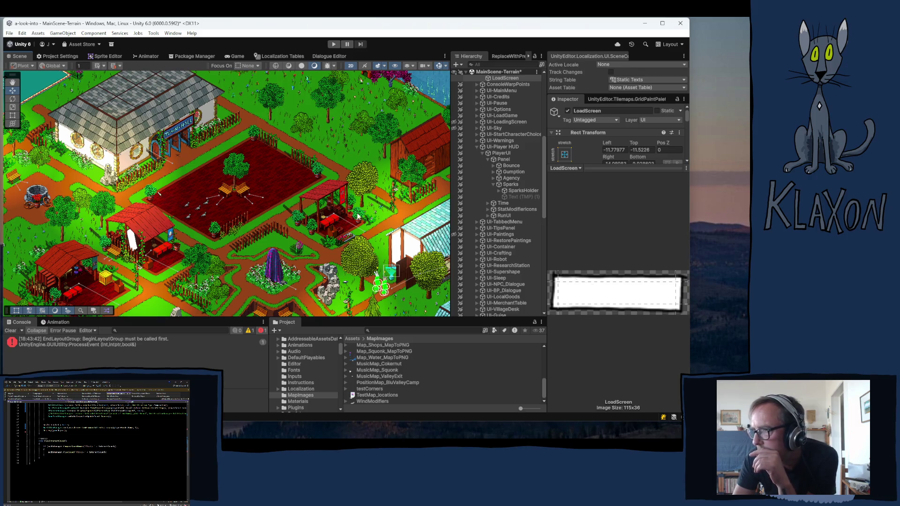
click(493, 183)
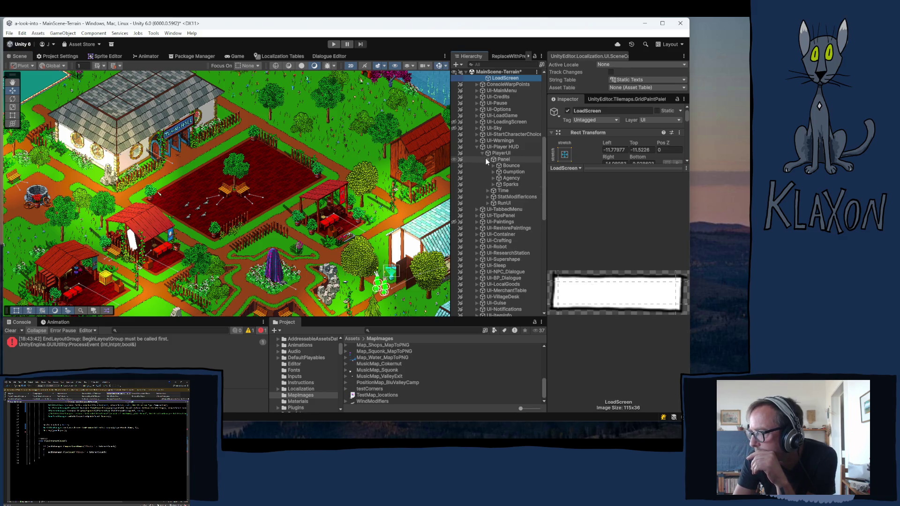
click(488, 159)
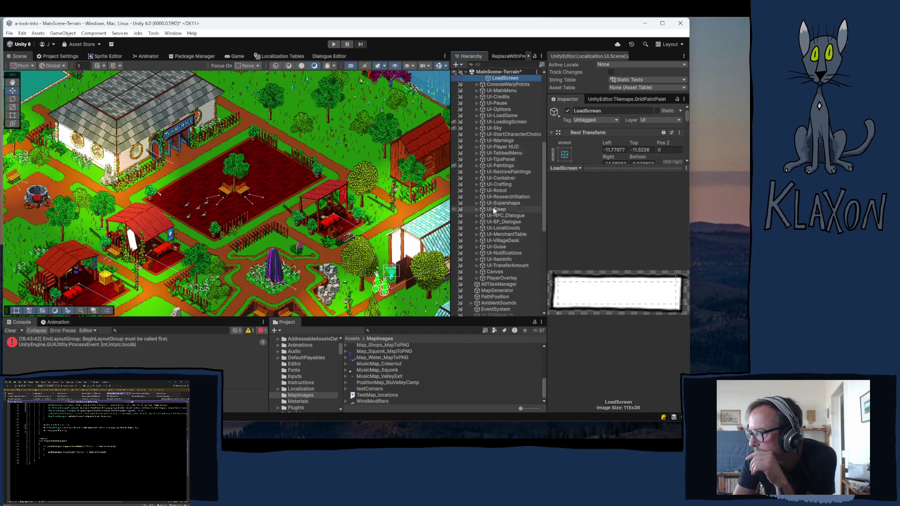
scroll(492, 235, down, 8)
scroll(490, 265, down, 3)
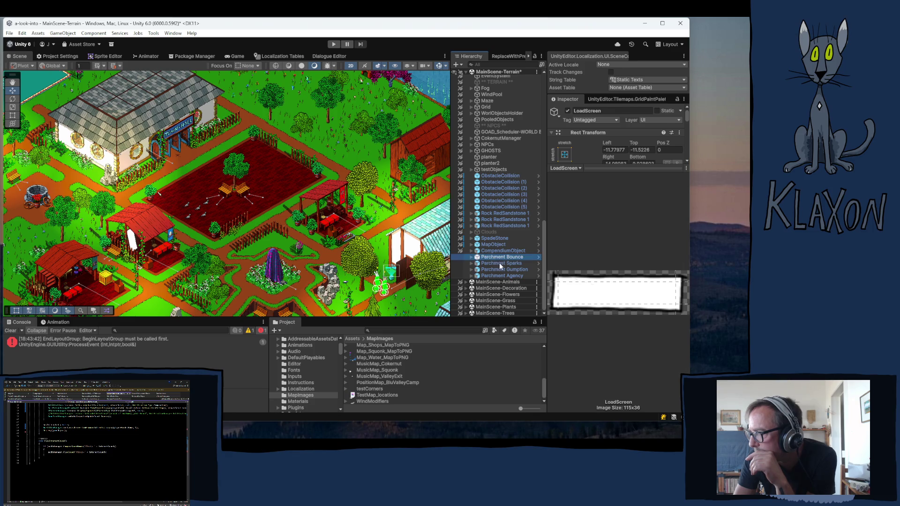
Frame Parchment Bounce, Parchment Gumption and Parchment Agency in turn, zooming out after each.
double_click(494, 258)
scroll(173, 245, down, 10)
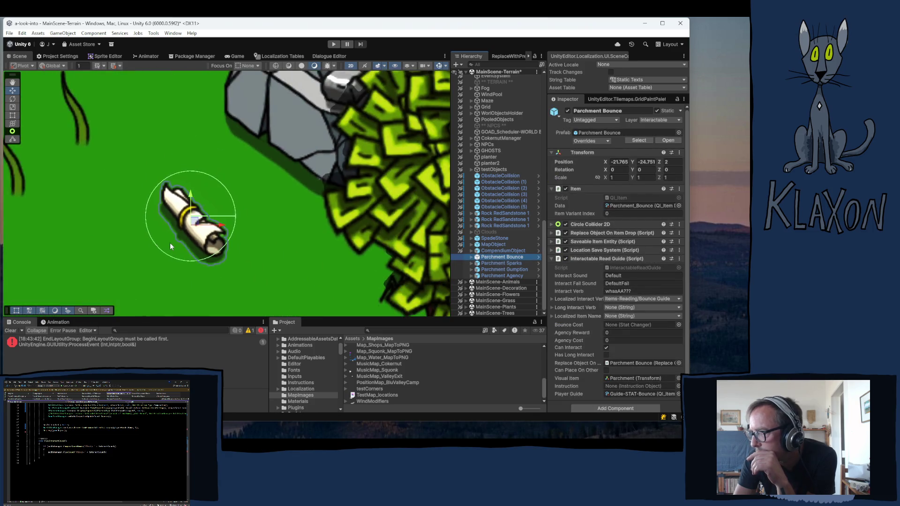
scroll(181, 246, down, 3)
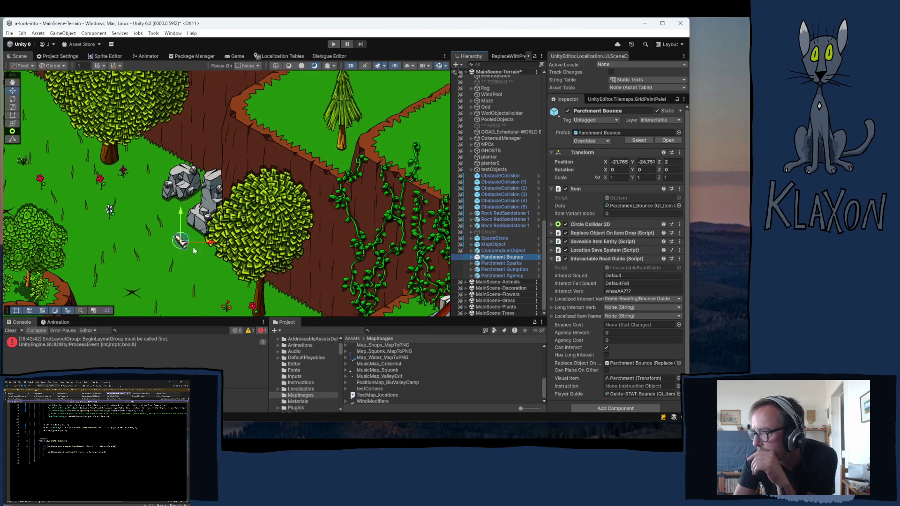
click(493, 270)
double_click(492, 270)
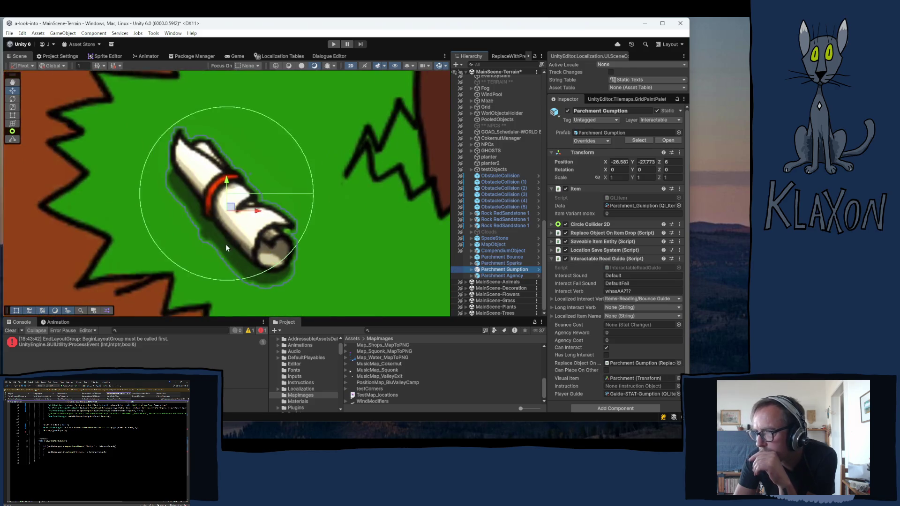
scroll(234, 255, down, 5)
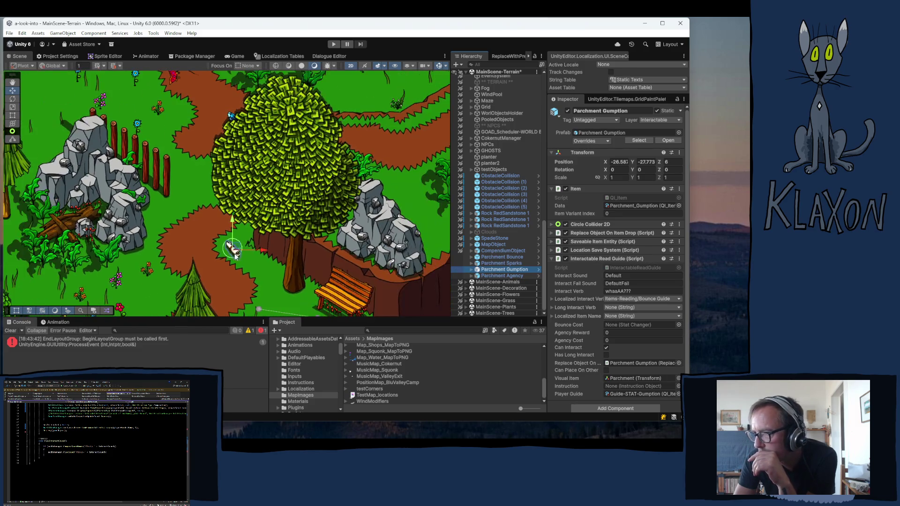
click(491, 277)
key(f)
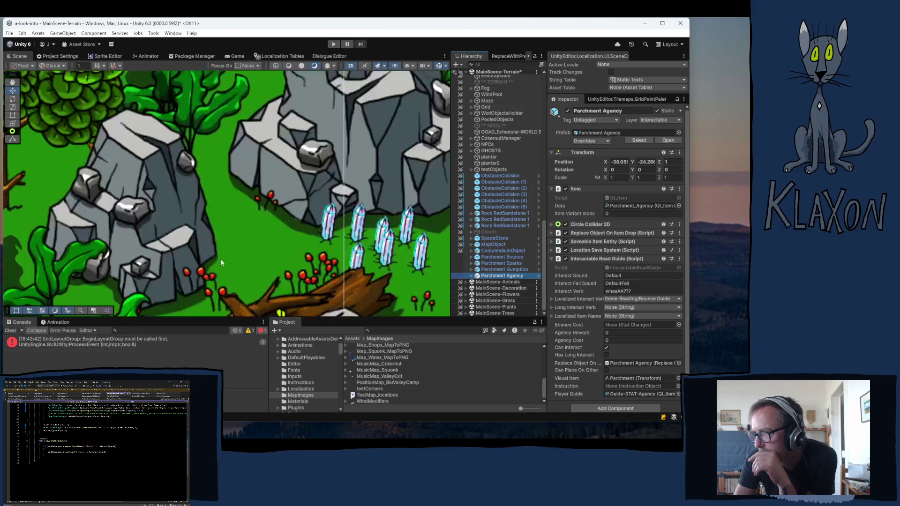
scroll(164, 241, down, 10)
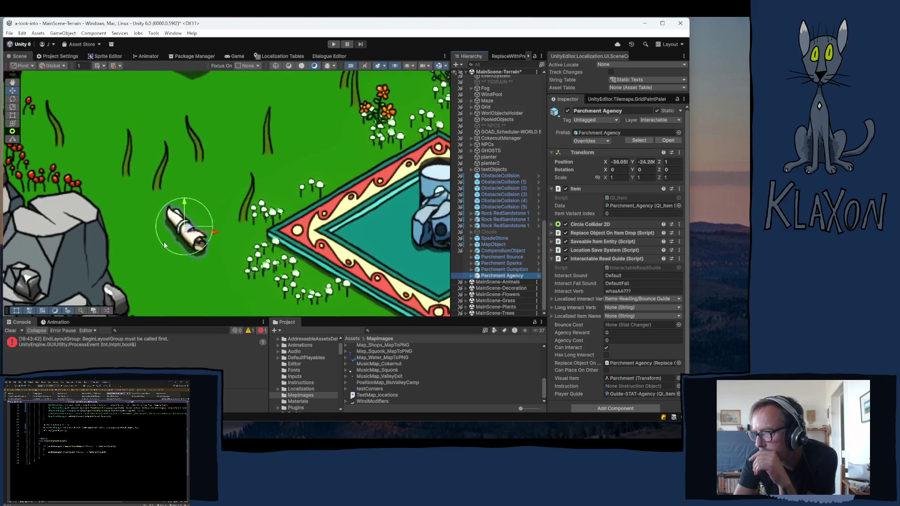
scroll(162, 242, down, 2)
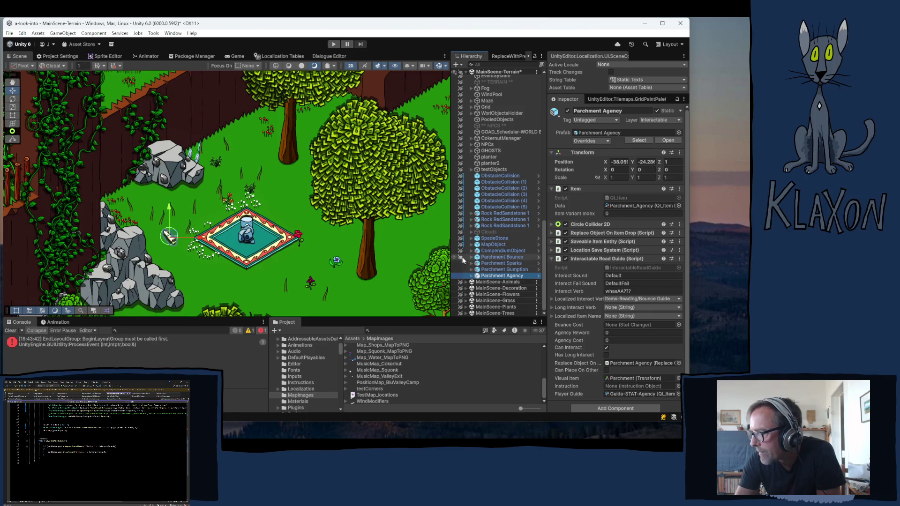
Run Set ID and Version on all four Parchments' Saveable Item Entity: Version 0.06.13, Int Version 3.
click(501, 257)
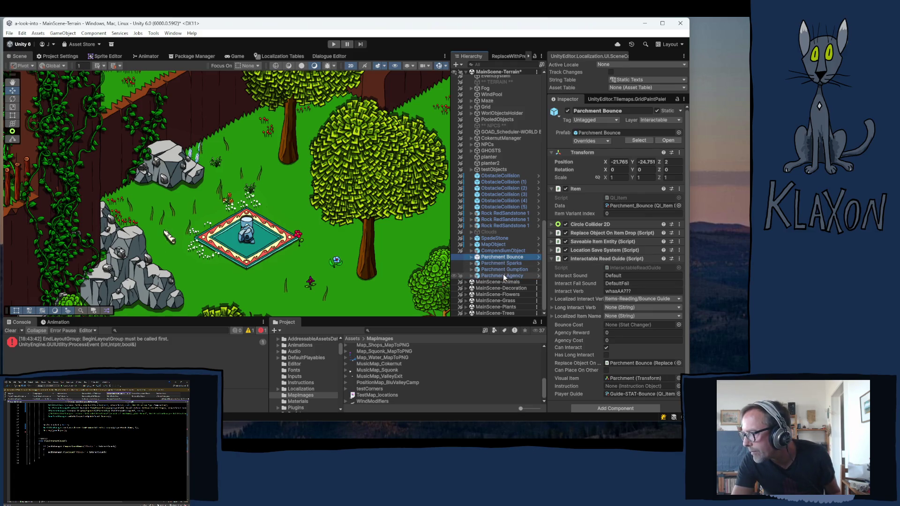
shift+click(504, 277)
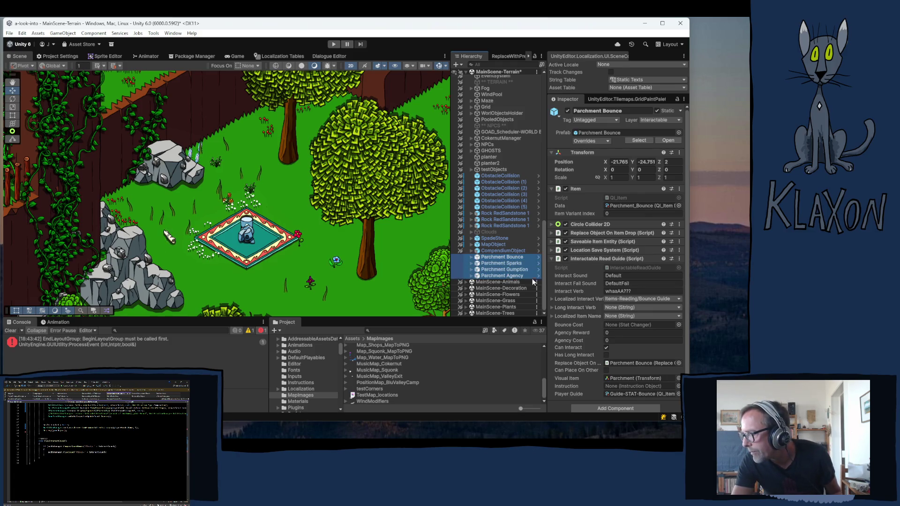
click(588, 257)
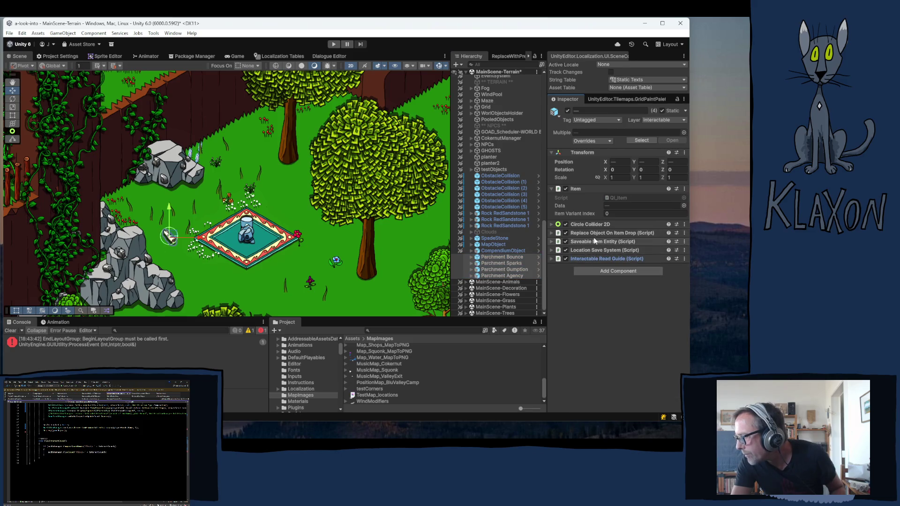
click(594, 241)
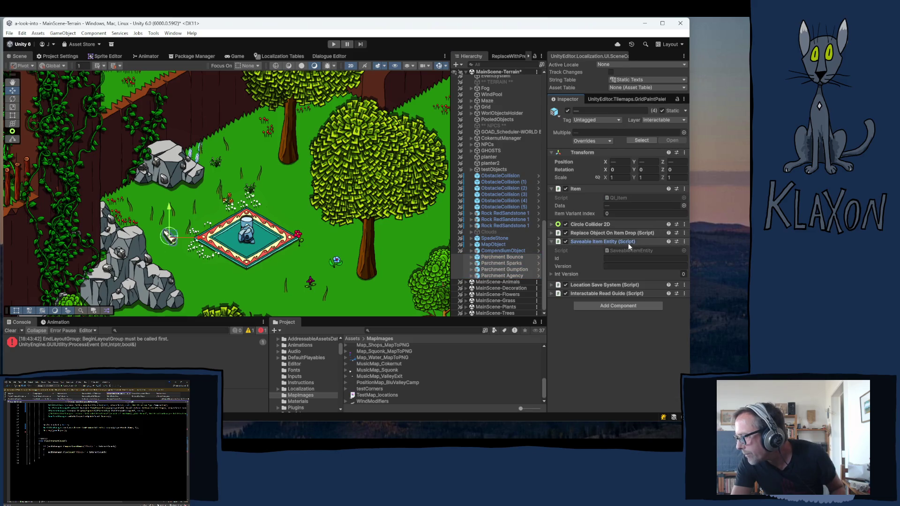
click(685, 241)
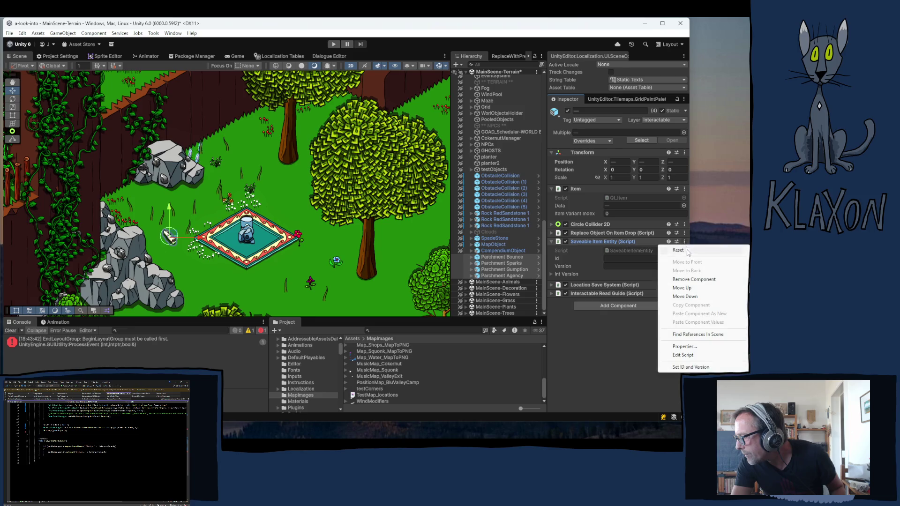
click(700, 368)
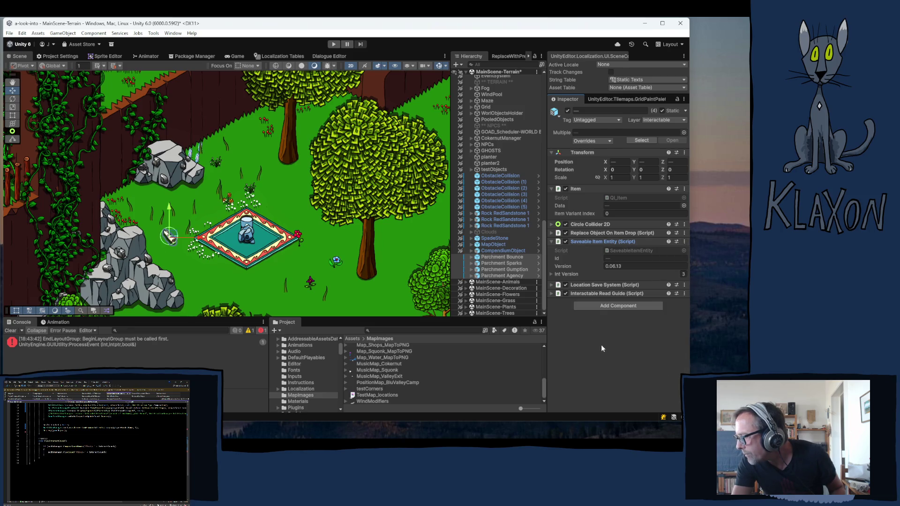
click(581, 241)
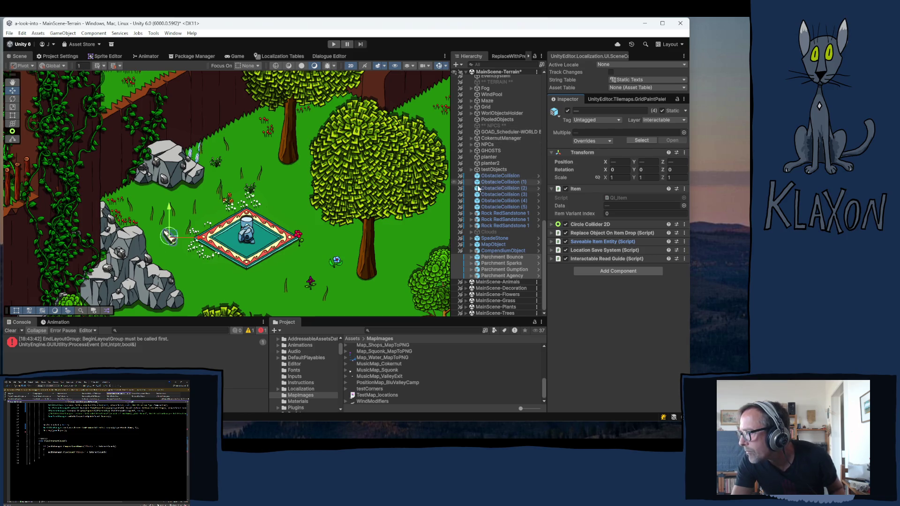
Create an empty child GameObject under WorldObjectsHolder and name it Findables.
click(471, 112)
scroll(491, 198, down, 2)
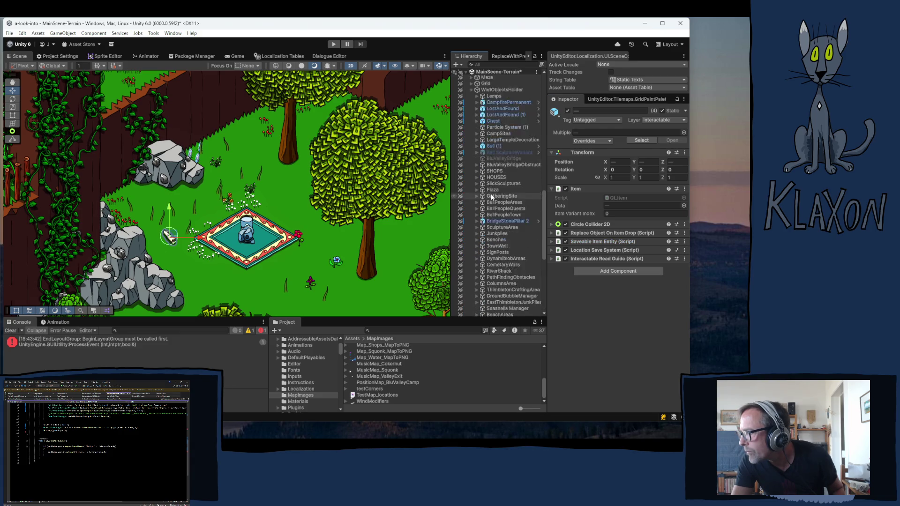
scroll(513, 201, down, 3)
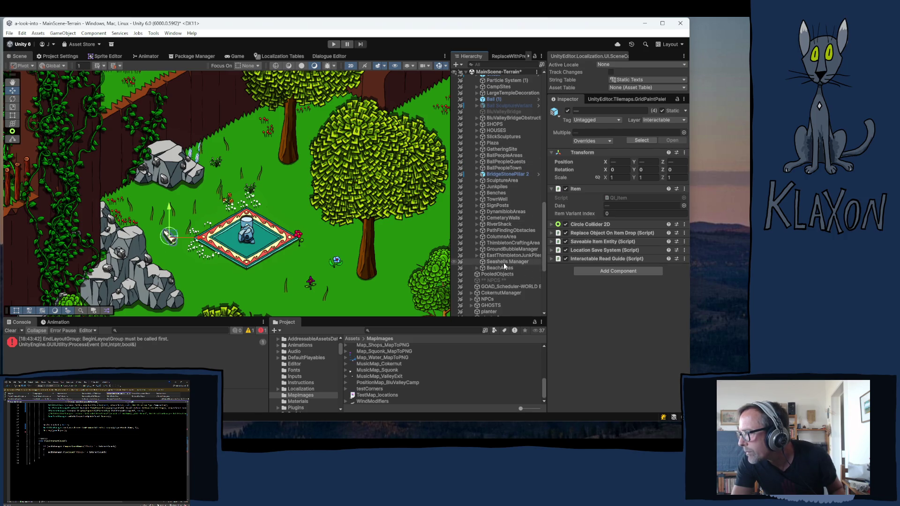
scroll(494, 211, up, 3)
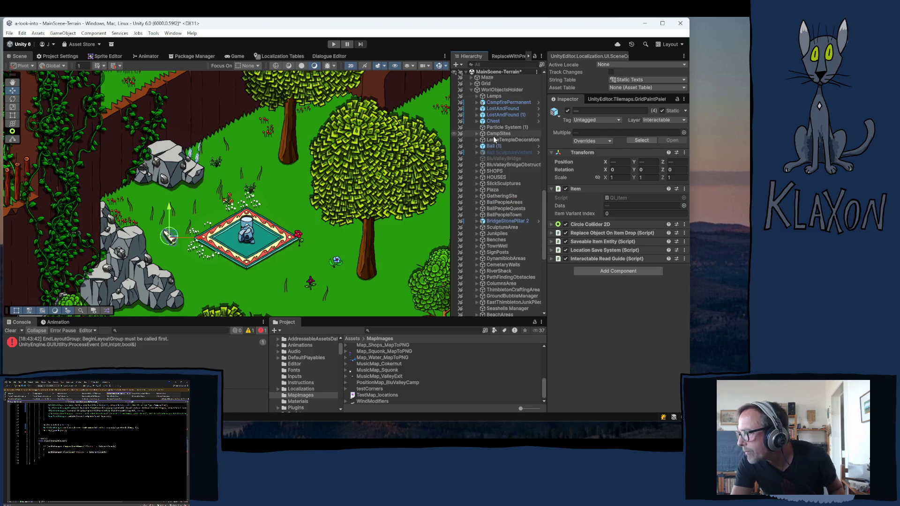
click(494, 90)
right_click(494, 90)
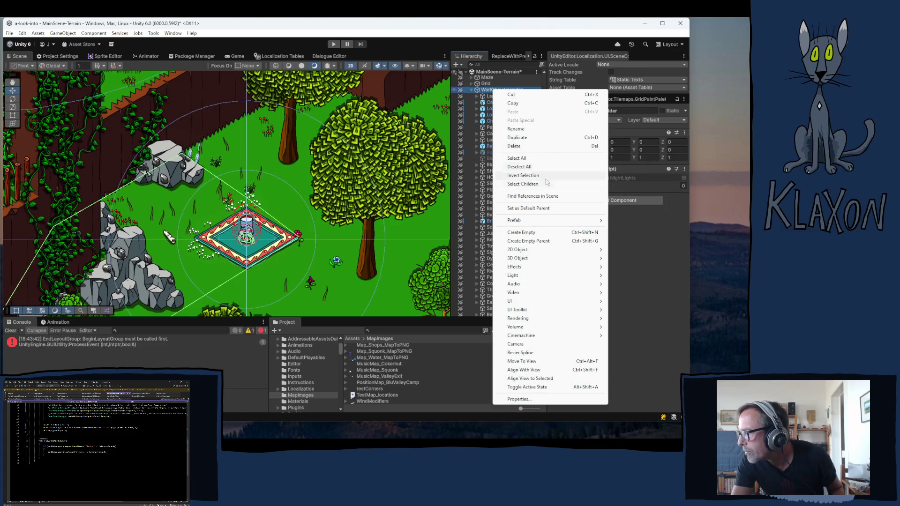
click(524, 232)
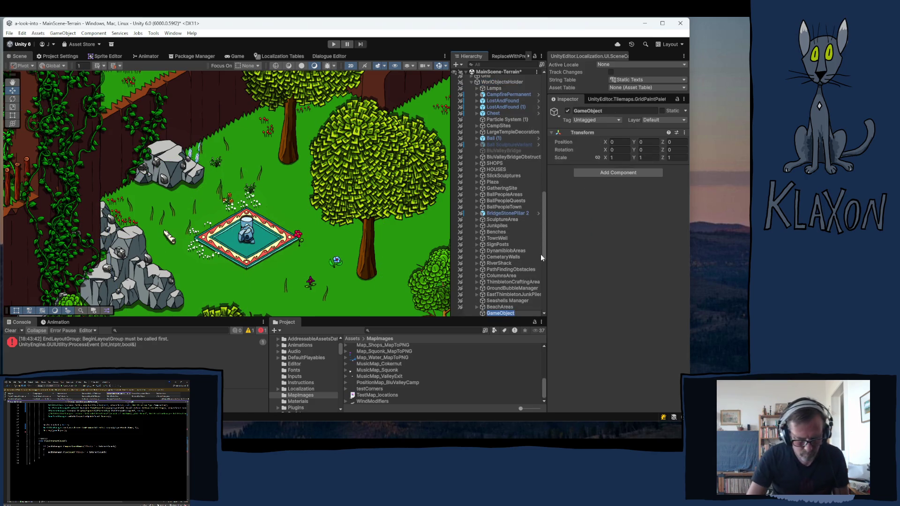
text(Fir)
text(dables)
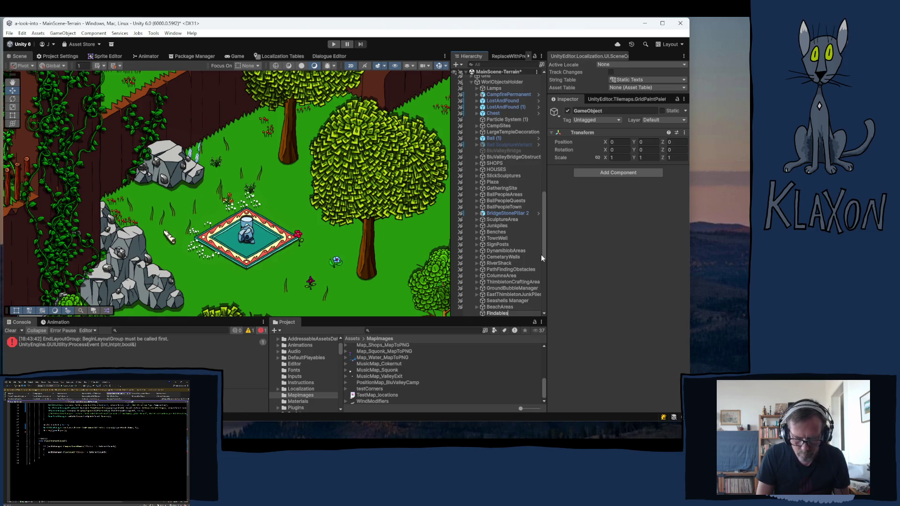
key(Return)
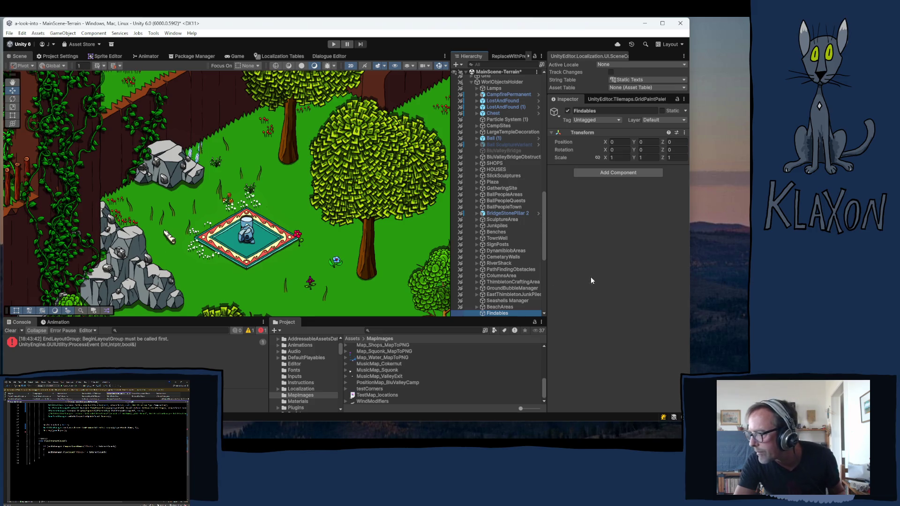
scroll(511, 281, down, 10)
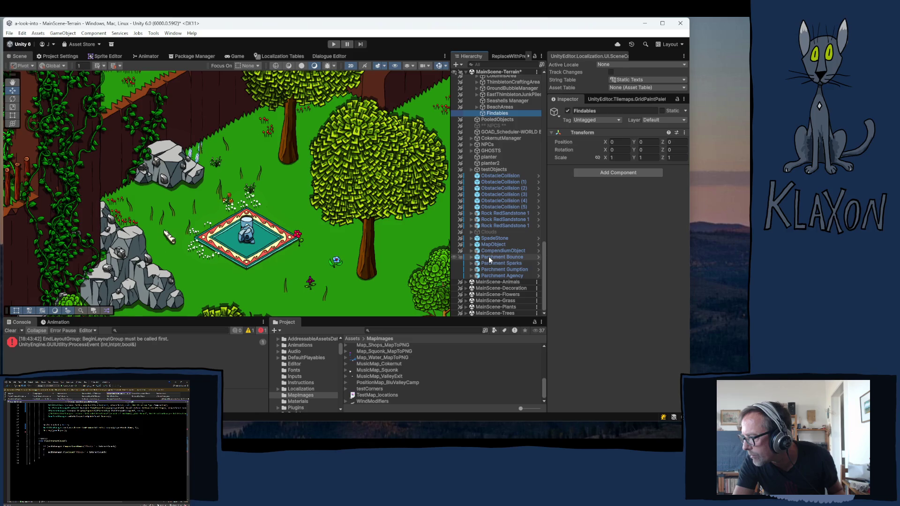
Drag SpadeStone, MapObject, CompendiumObject and four Parchments into Findables, collapse it, and save.
click(489, 277)
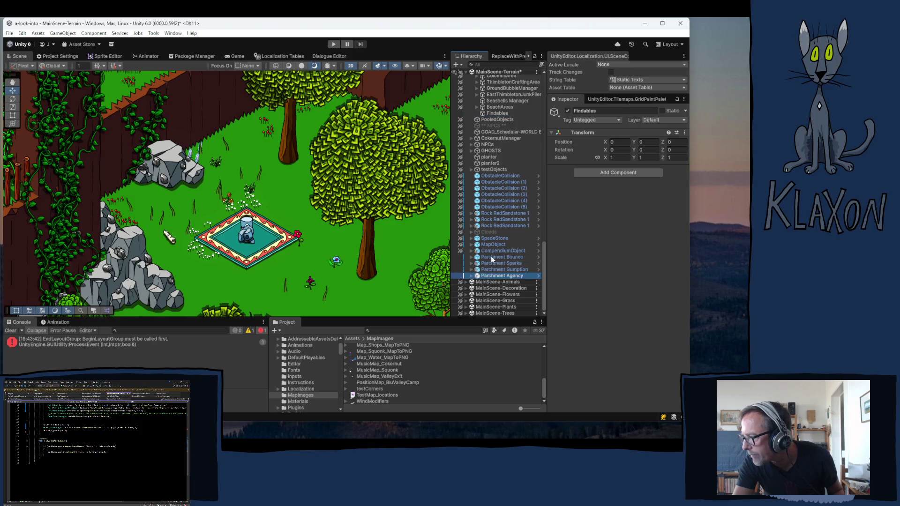
shift+click(491, 256)
shift+click(492, 238)
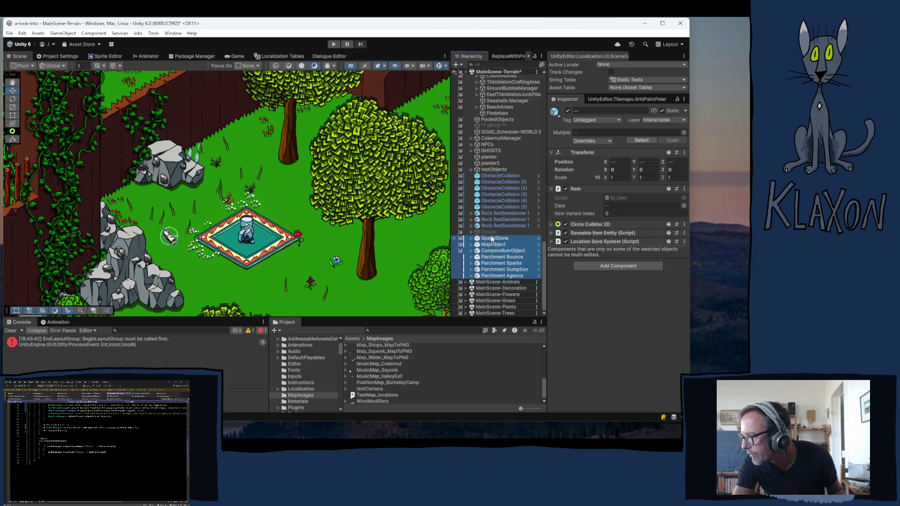
scroll(492, 238, up, 3)
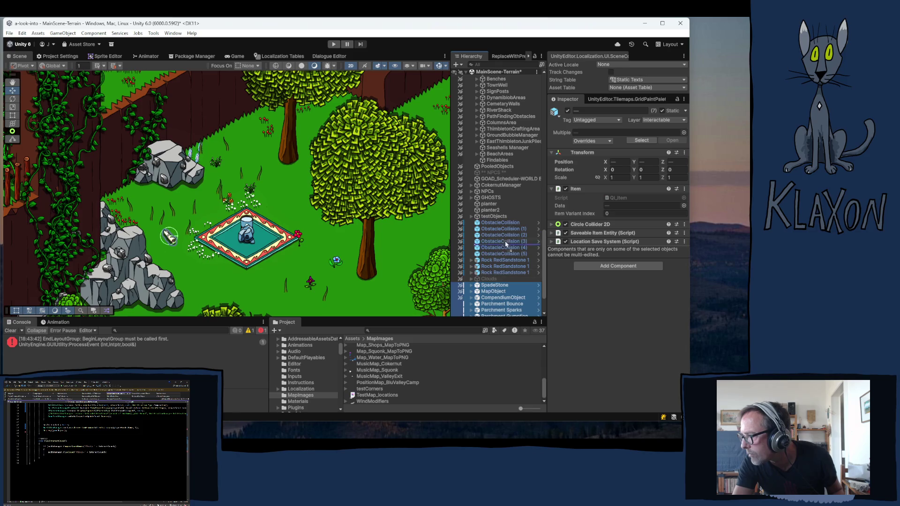
drag(493, 162, 494, 161)
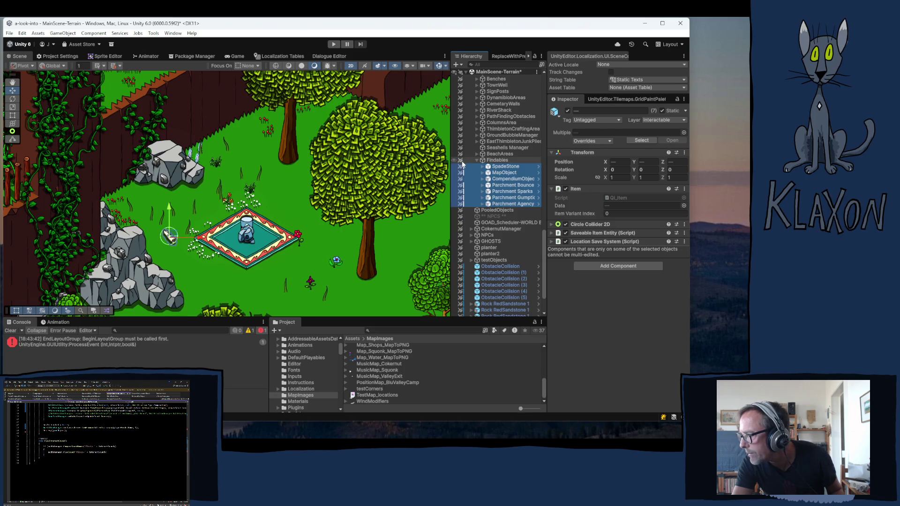
click(477, 160)
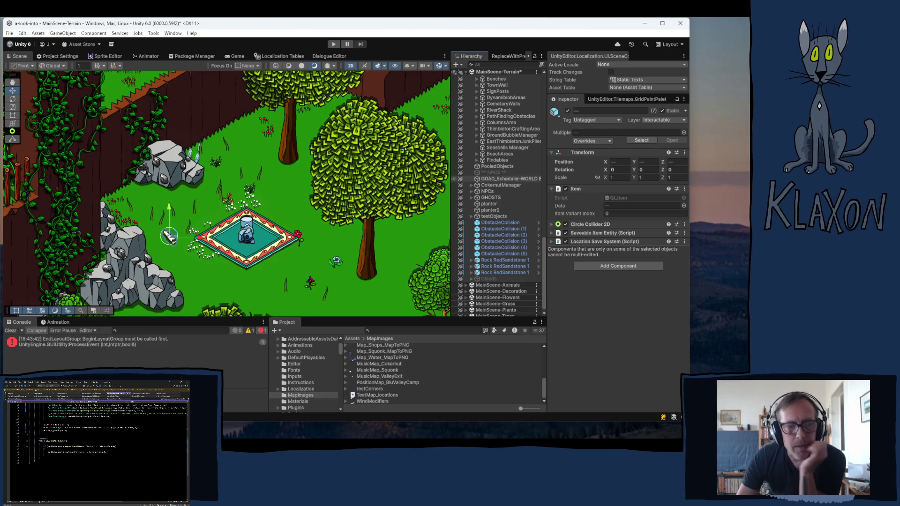
key(ctrl+s)
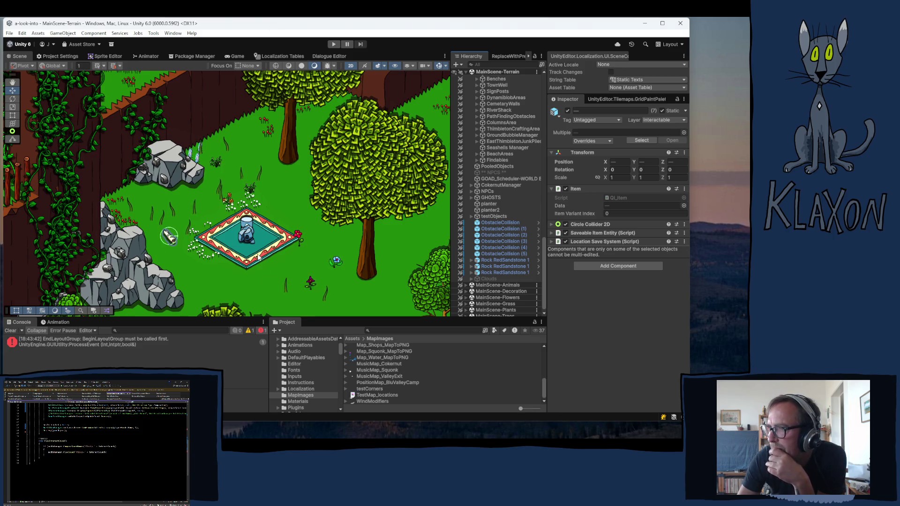
click(202, 155)
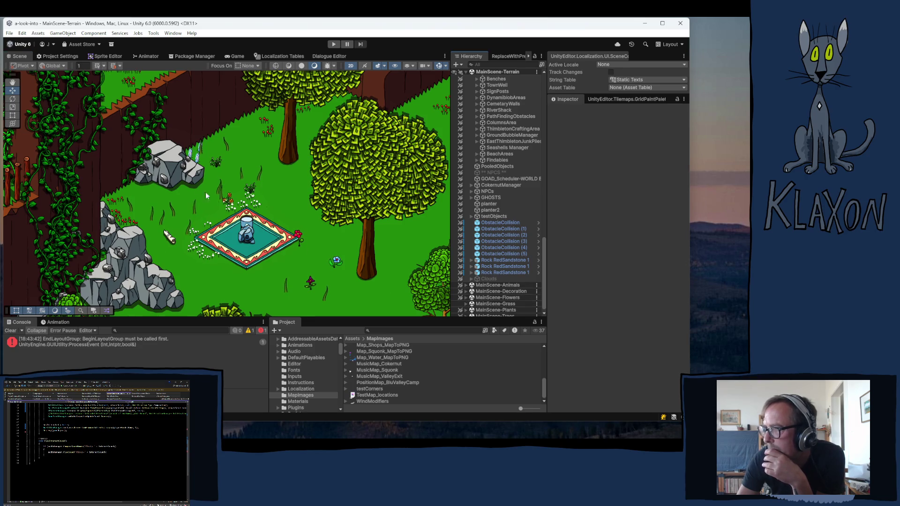
Select the grass4 blade beside the rocks and nudge it slightly.
click(202, 159)
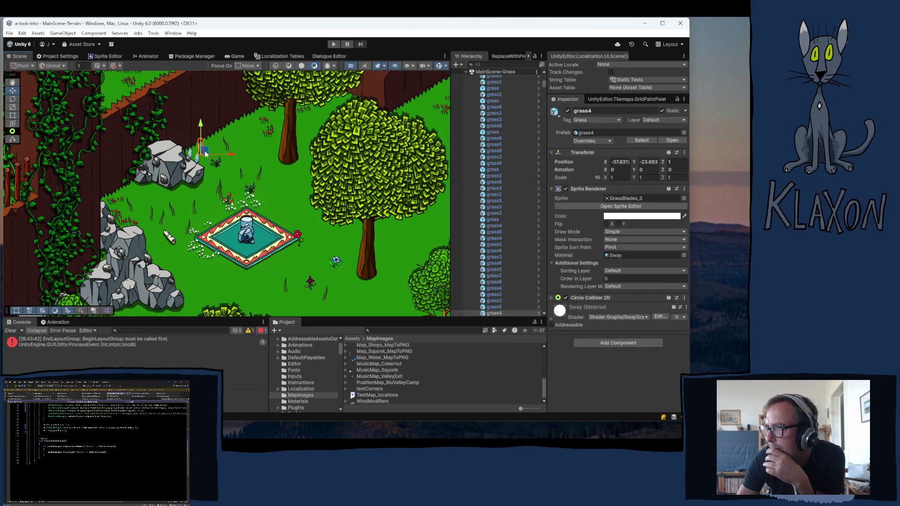
drag(213, 150, 214, 149)
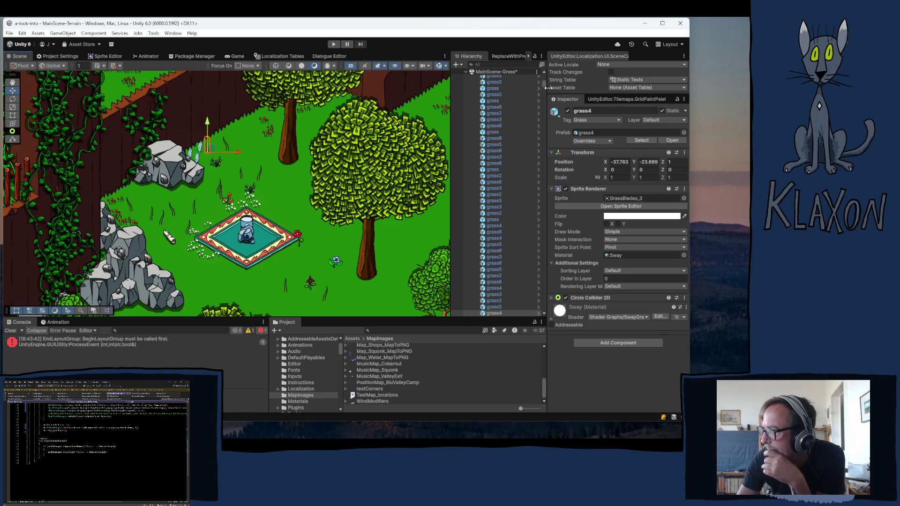
drag(544, 82, 544, 79)
scroll(483, 178, down, 3)
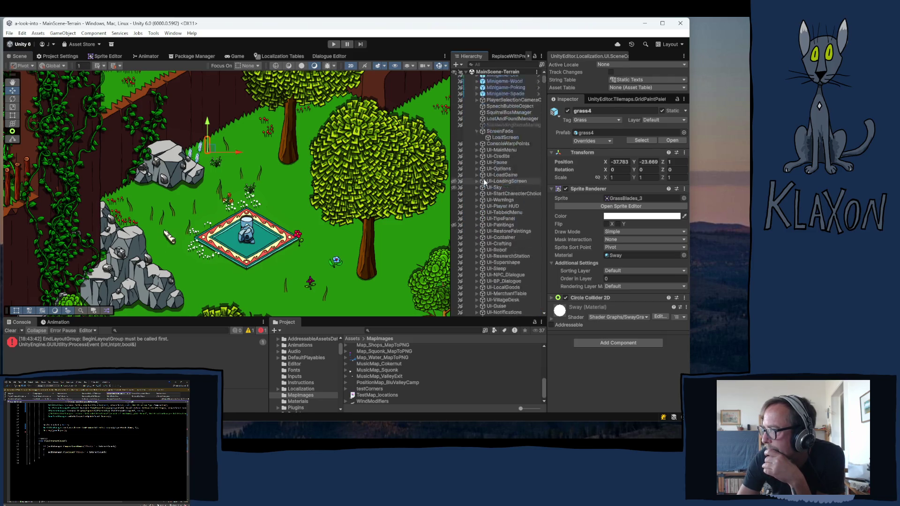
scroll(478, 239, up, 5)
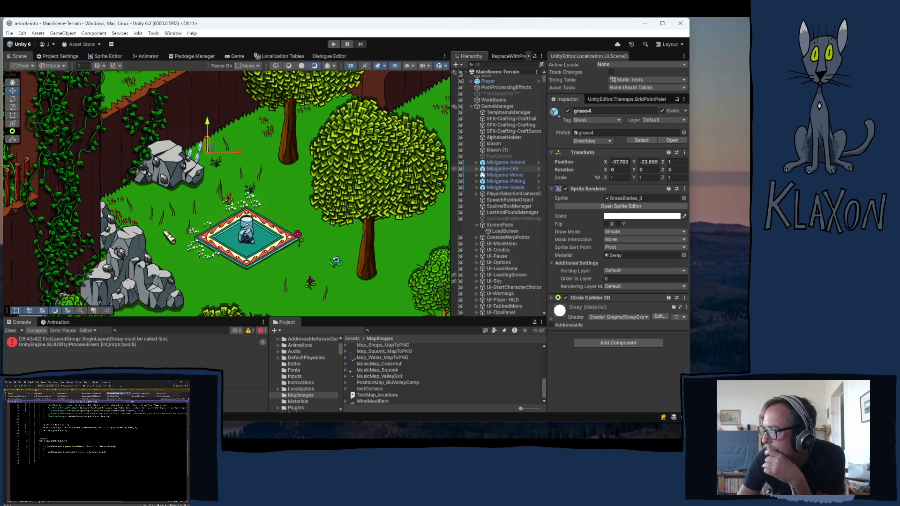
Collapse ScreenFade, GameManager, WorlObjectsHolder, GrassHolder and MainScene-Grass, then clear the console error.
click(477, 225)
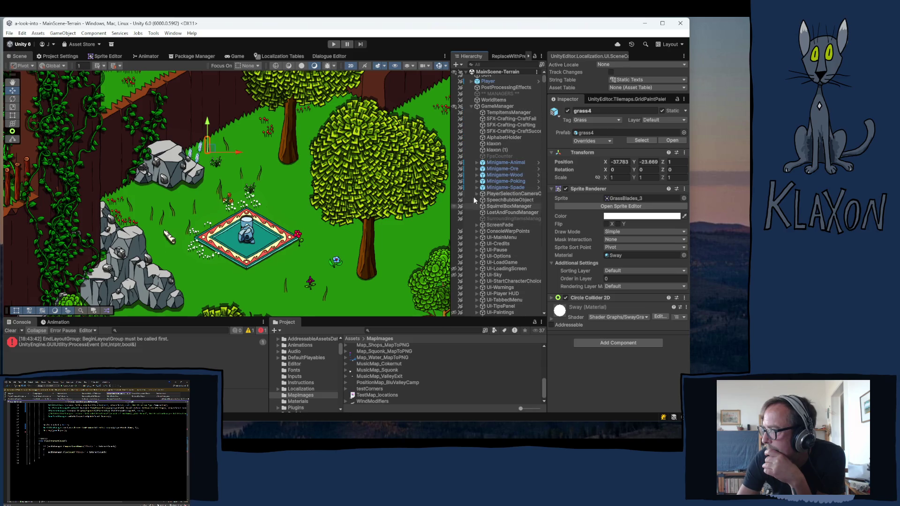
click(471, 106)
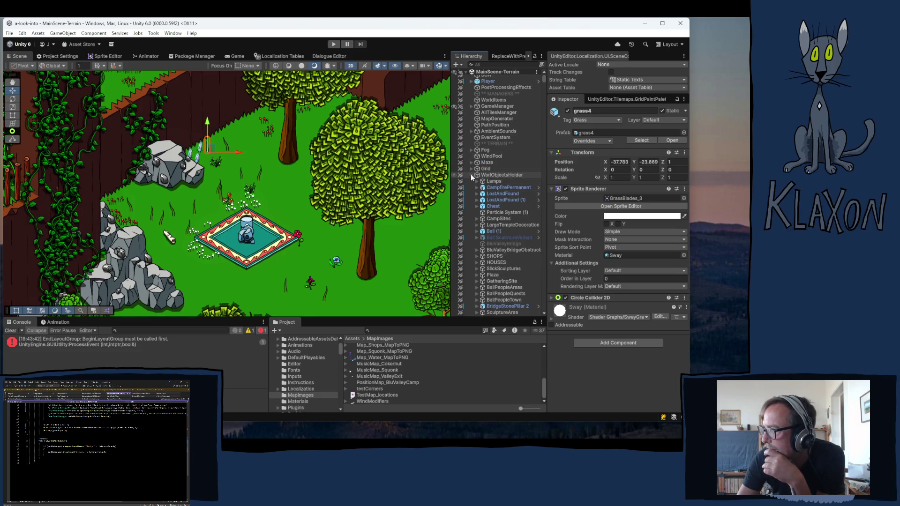
click(471, 174)
scroll(469, 252, down, 2)
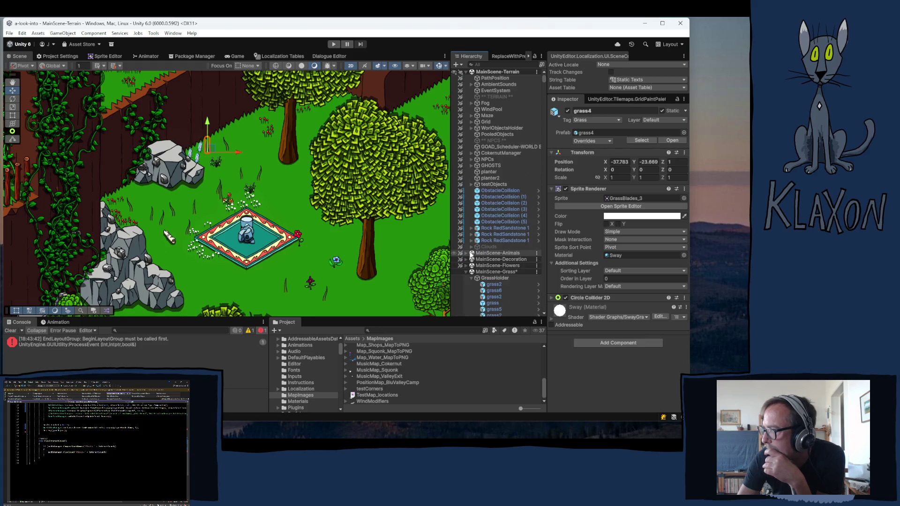
click(471, 278)
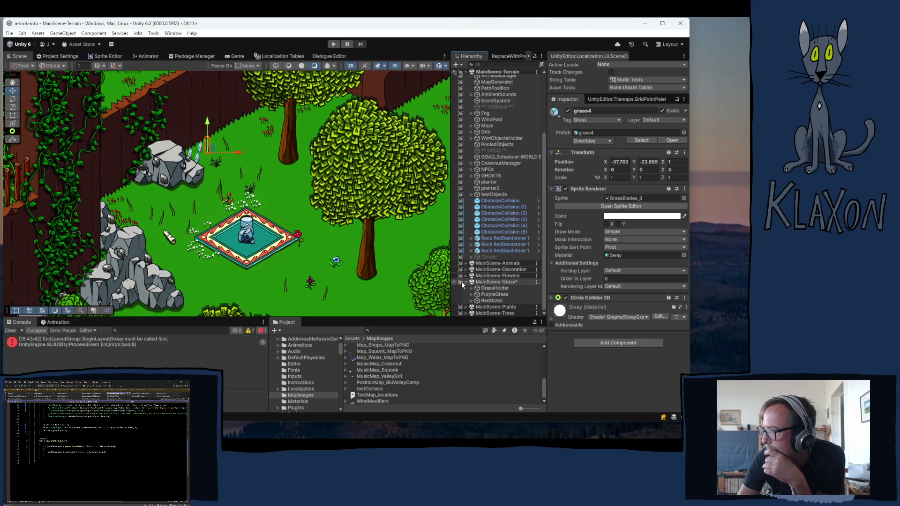
click(466, 282)
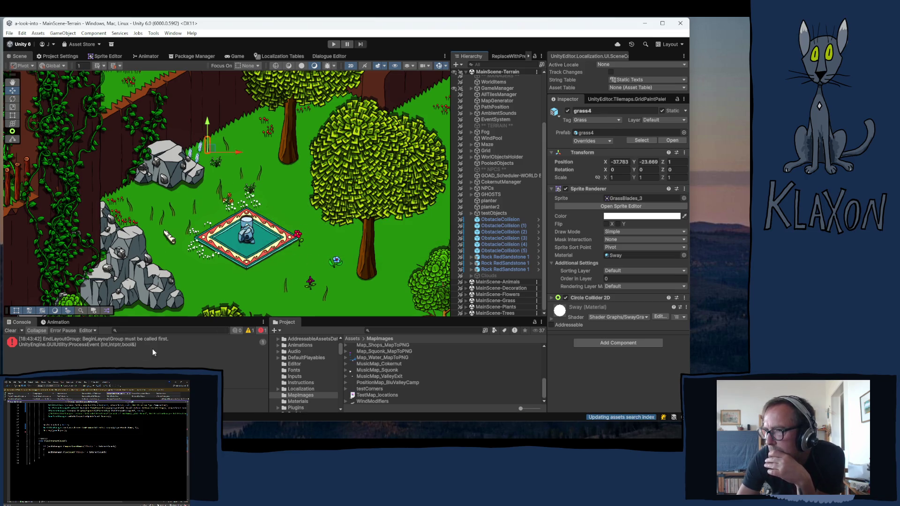
click(11, 331)
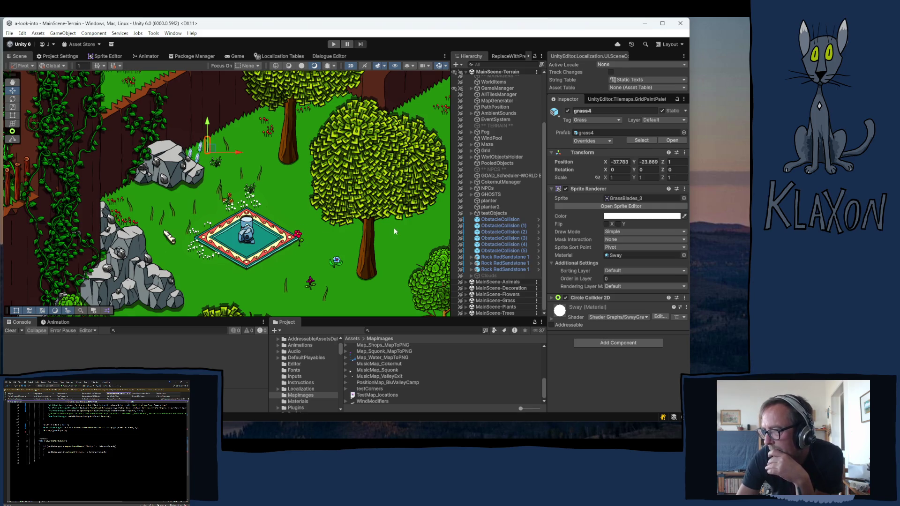
Zoom out and pan the Scene view across the bench, pine tree, cliffs and dirt paths, then fold the Sprite Renderer details.
scroll(393, 227, down, 5)
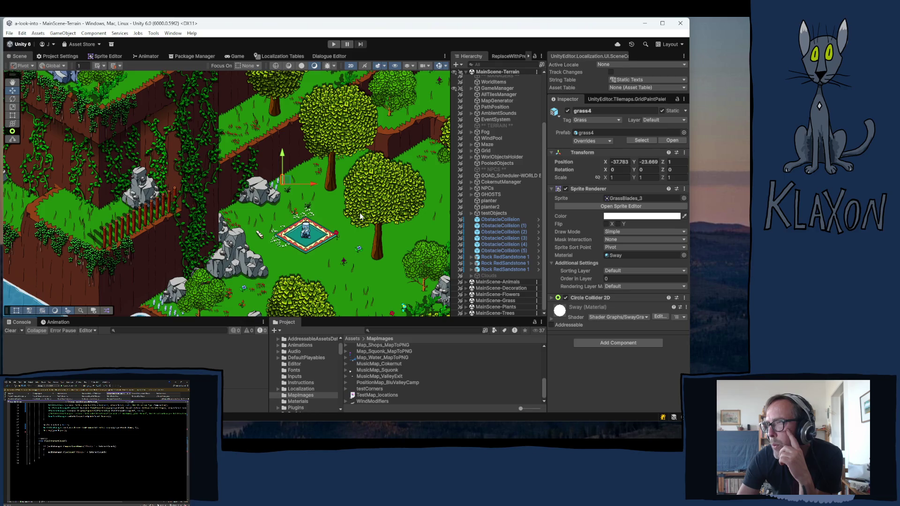
mouse_move(346, 163)
mouse_down()
mouse_move(322, 186)
mouse_move(202, 214)
mouse_move(244, 197)
mouse_move(204, 179)
mouse_move(293, 216)
mouse_up()
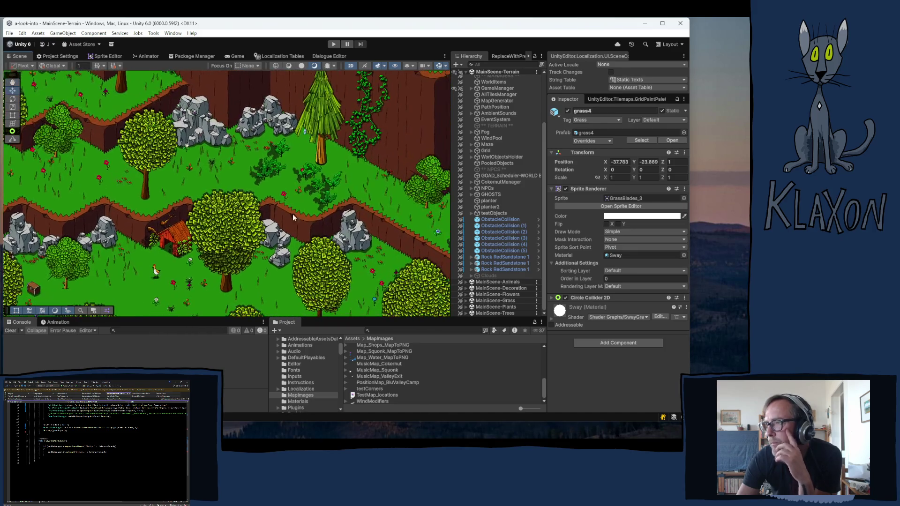
mouse_move(350, 229)
mouse_down()
mouse_move(304, 213)
mouse_move(291, 220)
mouse_move(261, 193)
mouse_up()
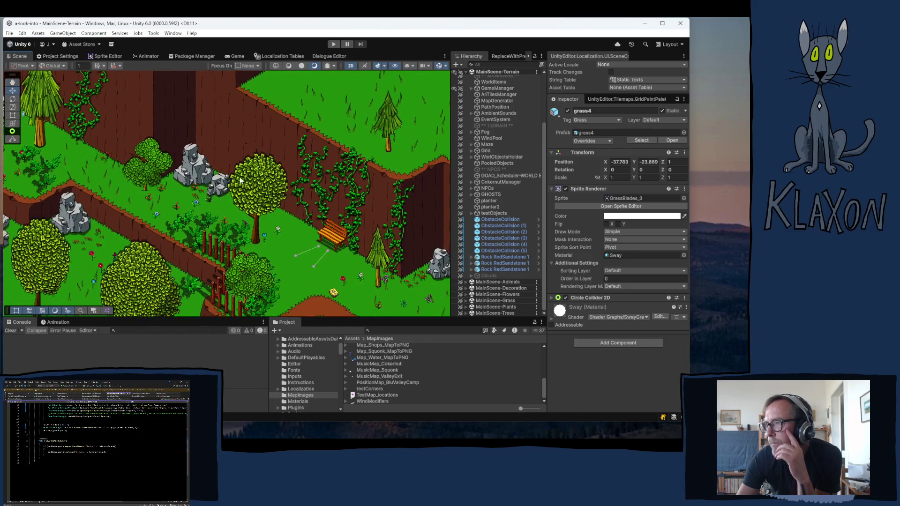
drag(335, 273, 241, 239)
mouse_move(399, 301)
mouse_down()
mouse_move(388, 261)
mouse_move(366, 233)
mouse_up()
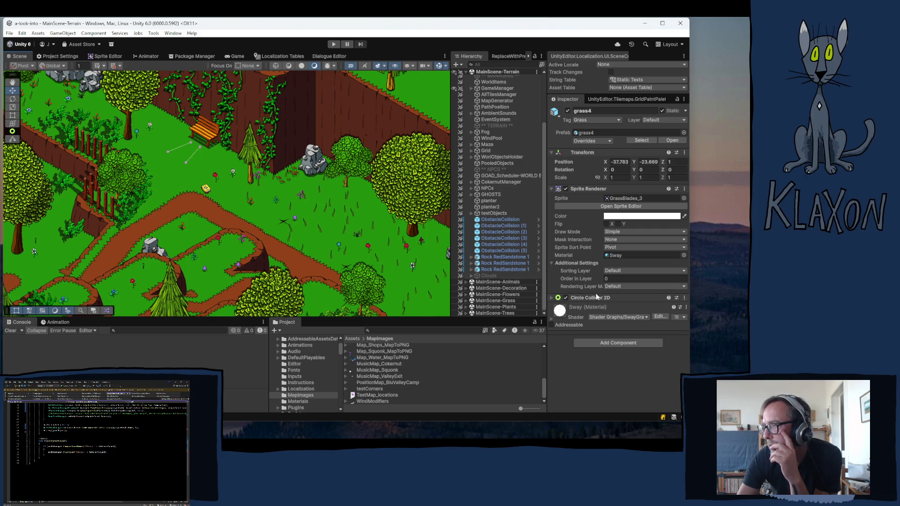
click(588, 187)
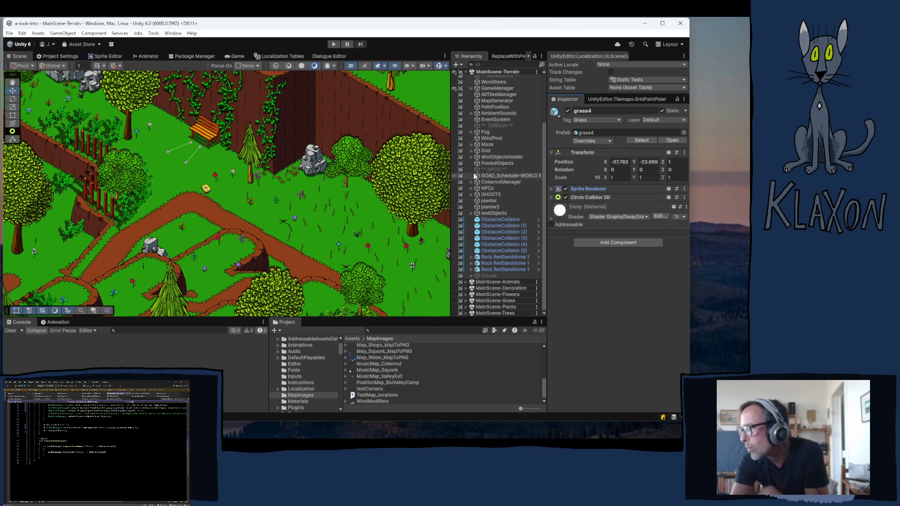
Under WorlObjectsHolder > BallPeopleAreas, select MessengerArea BOUNCE plus three more and delete them.
click(471, 156)
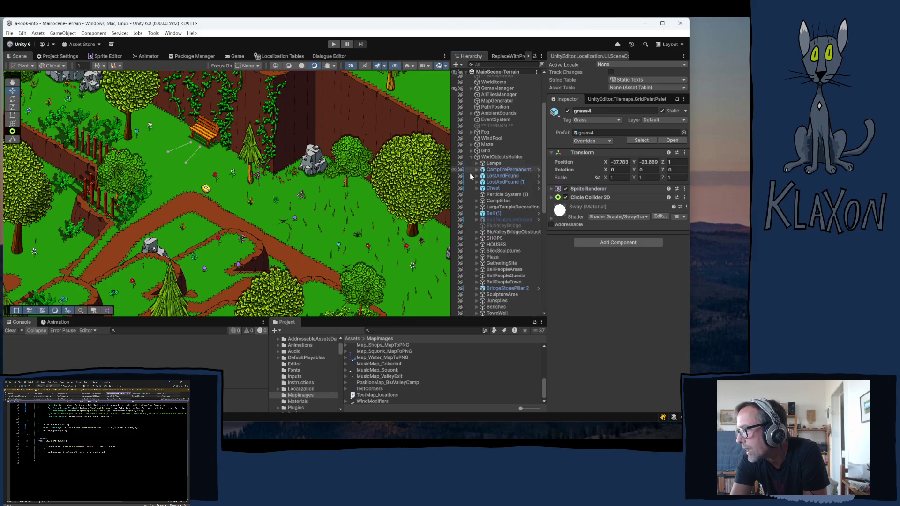
scroll(500, 243, down, 7)
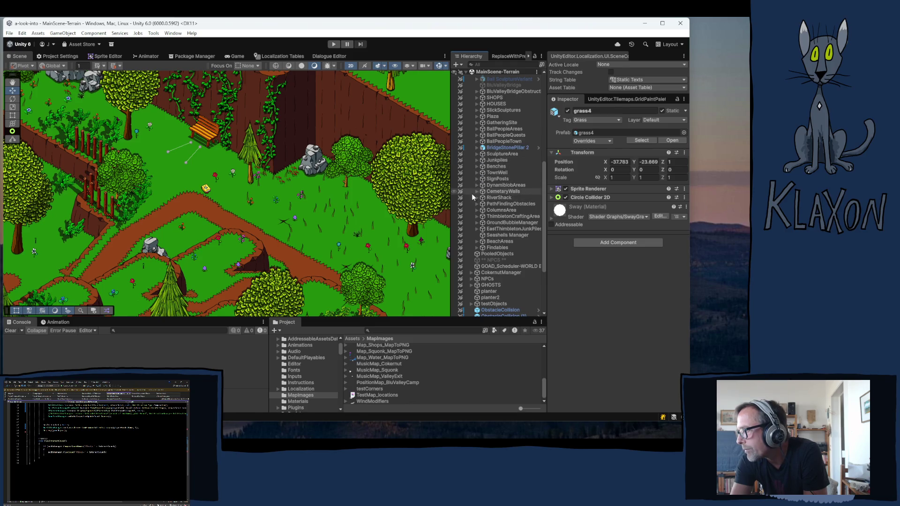
click(474, 128)
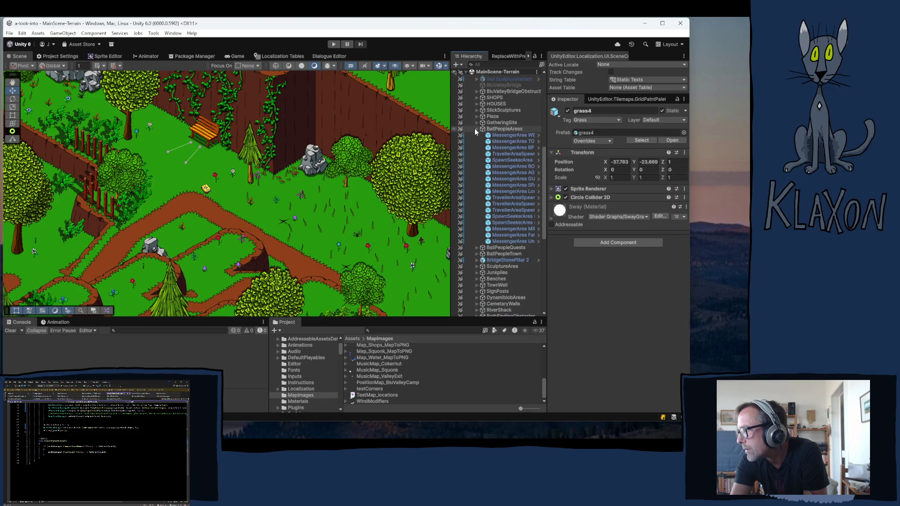
click(502, 166)
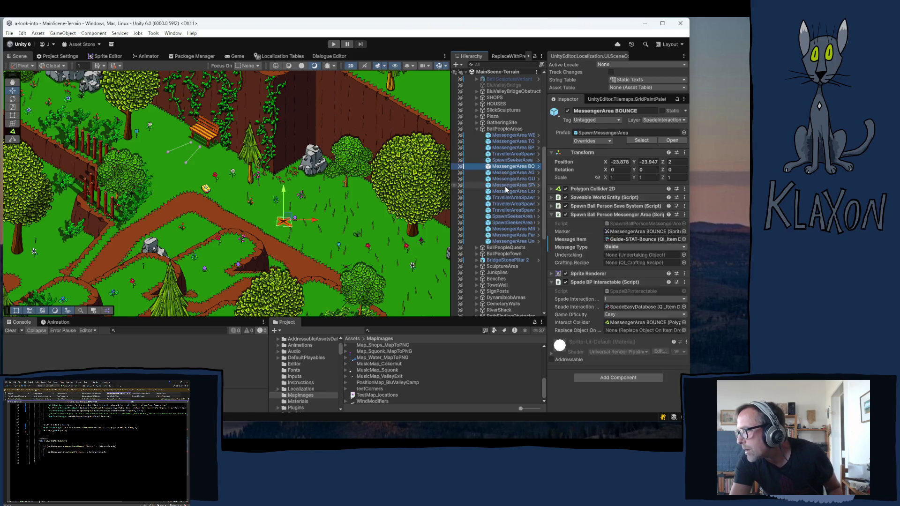
shift+click(503, 185)
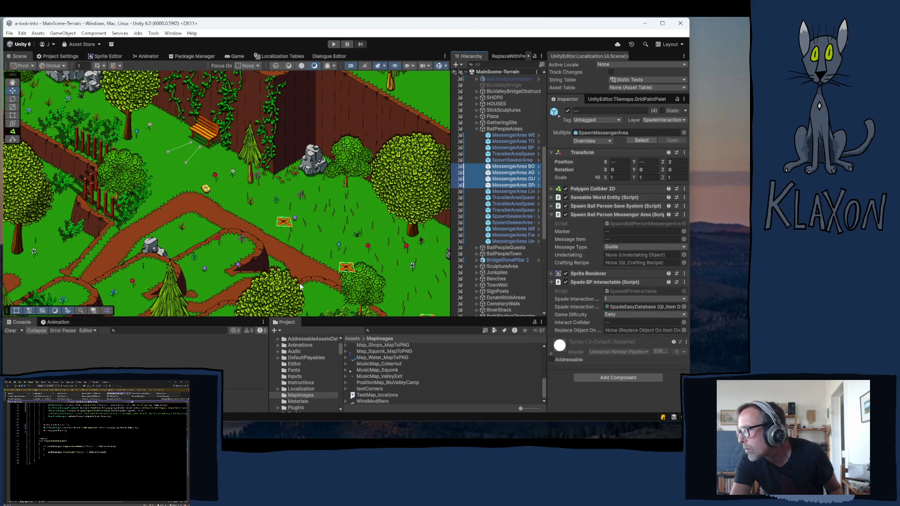
drag(332, 263, 216, 202)
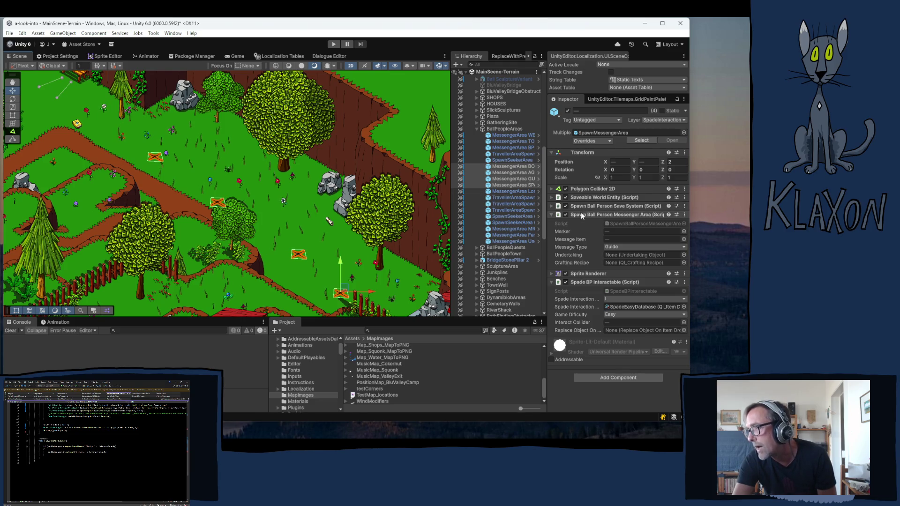
key(Delete)
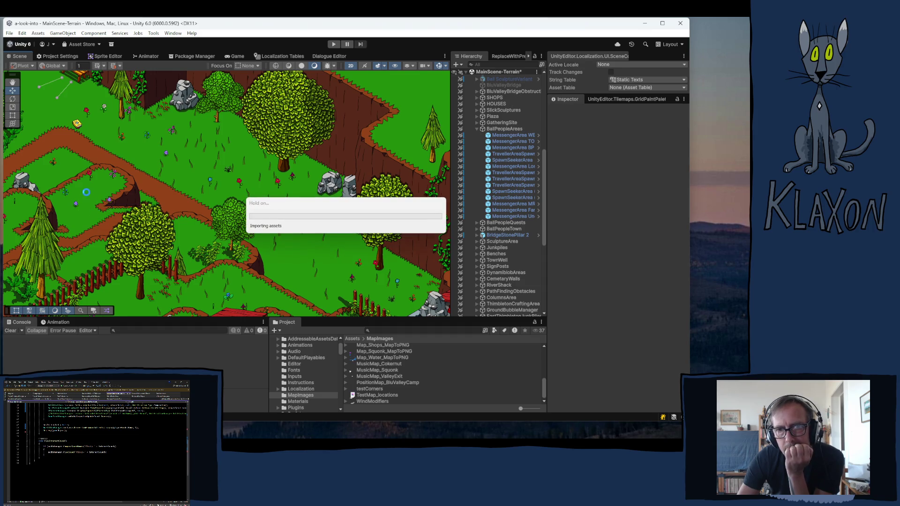
Pan the Scene view to the market stall and bridge, and widen the Hierarchy to show full names.
scroll(192, 185, down, 1)
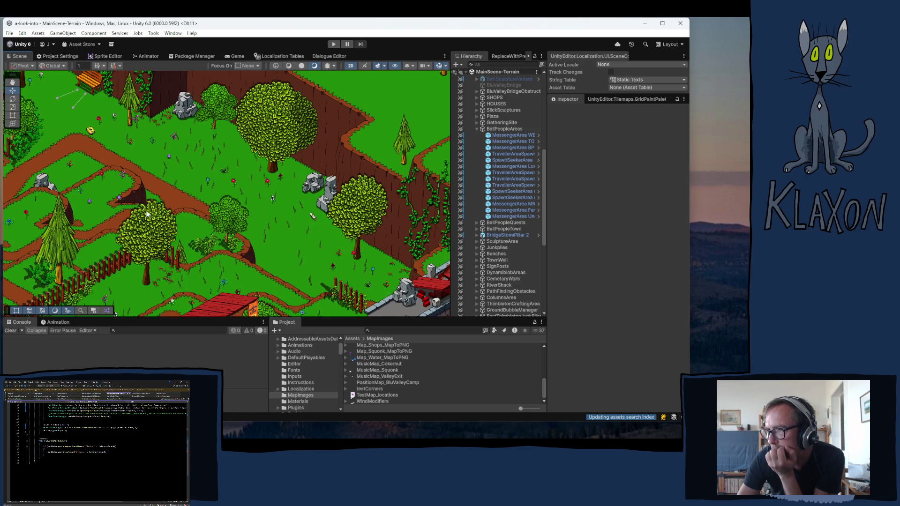
drag(258, 282, 253, 214)
mouse_move(239, 297)
mouse_down()
mouse_move(233, 230)
mouse_move(215, 191)
mouse_up()
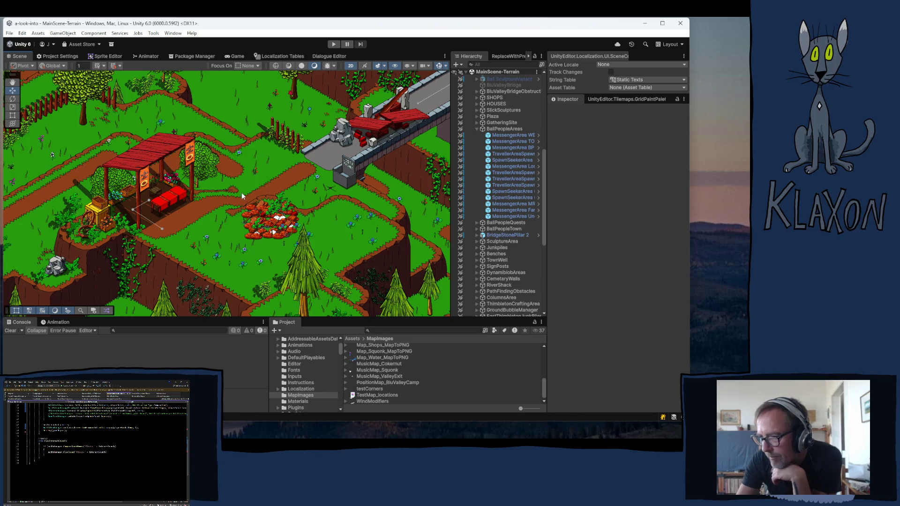
scroll(273, 239, down, 2)
drag(321, 210, 281, 217)
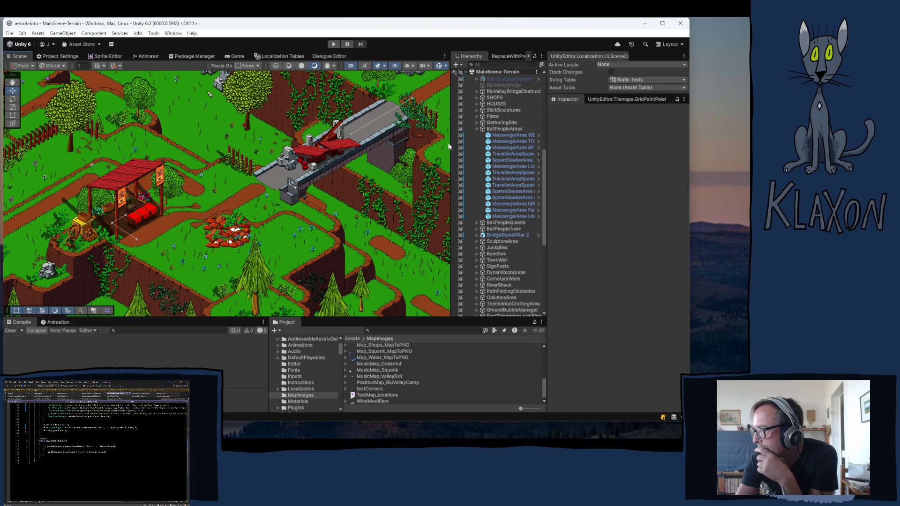
drag(450, 143, 426, 146)
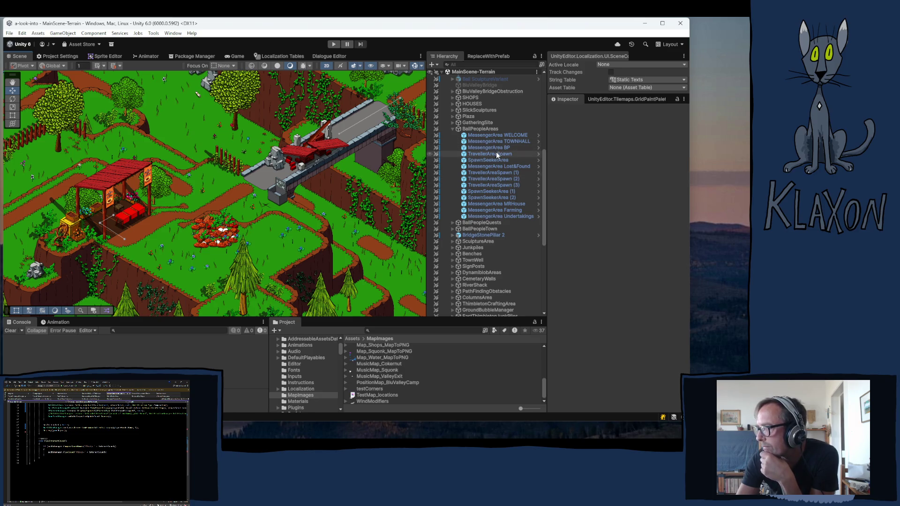
Inspect MessengerArea TOWNHALL's Note-TownHall message item, then the MessengerArea BP object.
click(502, 140)
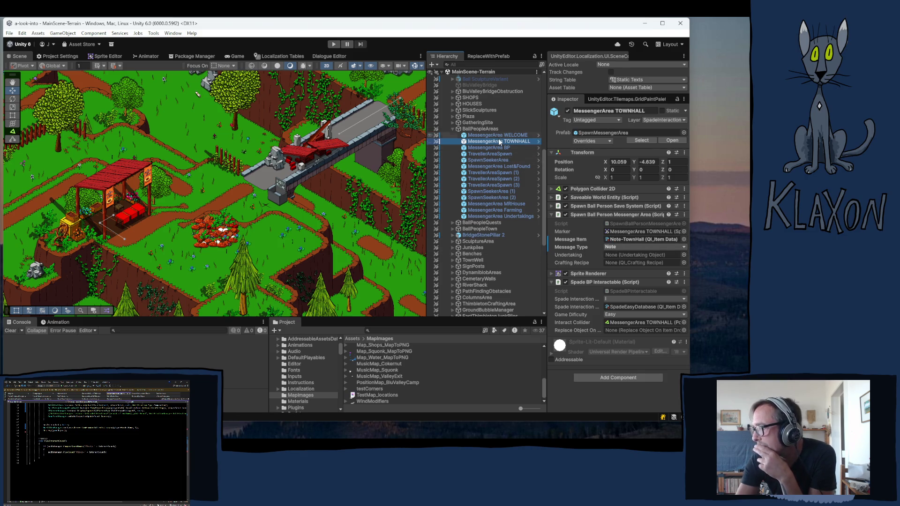
click(483, 147)
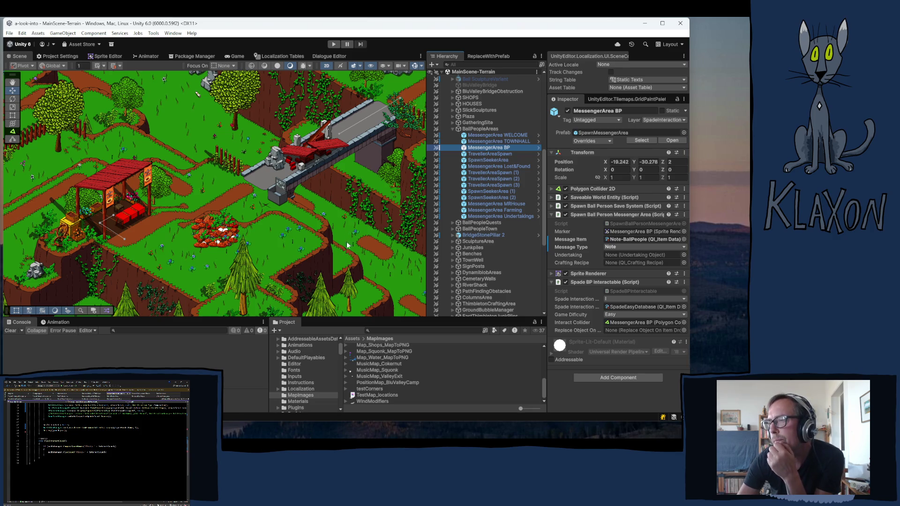
Pan the Scene view toward the MessengerArea BP marker.
drag(332, 245, 229, 161)
drag(263, 244, 253, 187)
drag(281, 225, 281, 169)
drag(300, 211, 287, 165)
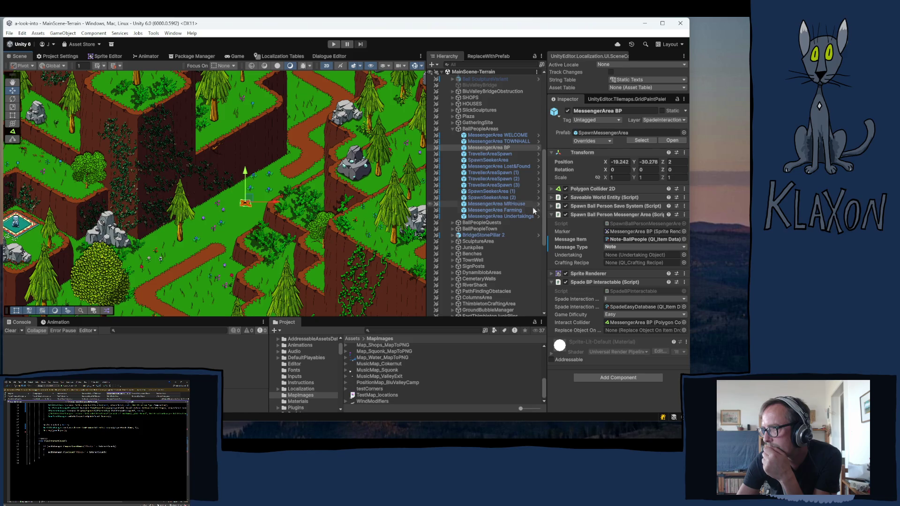
Select MessengerArea Undertakings and frame it with F; briefly check the SignPosts context menu.
click(521, 217)
mouse_move(393, 228)
mouse_down()
mouse_move(277, 210)
mouse_move(199, 229)
mouse_up()
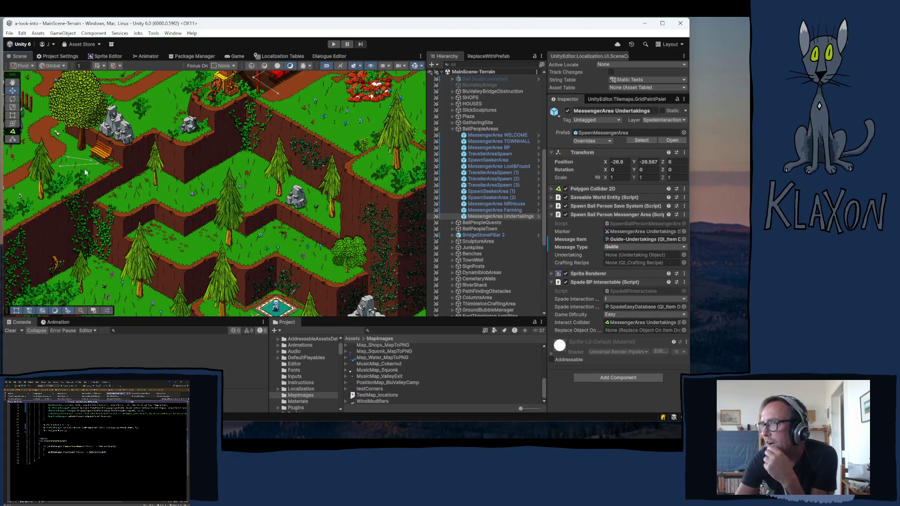
key(f)
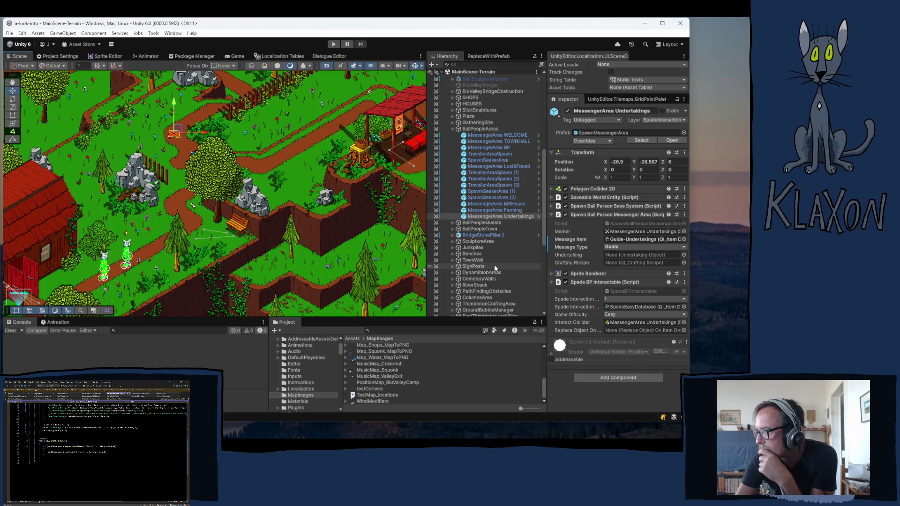
right_click(495, 264)
click(325, 131)
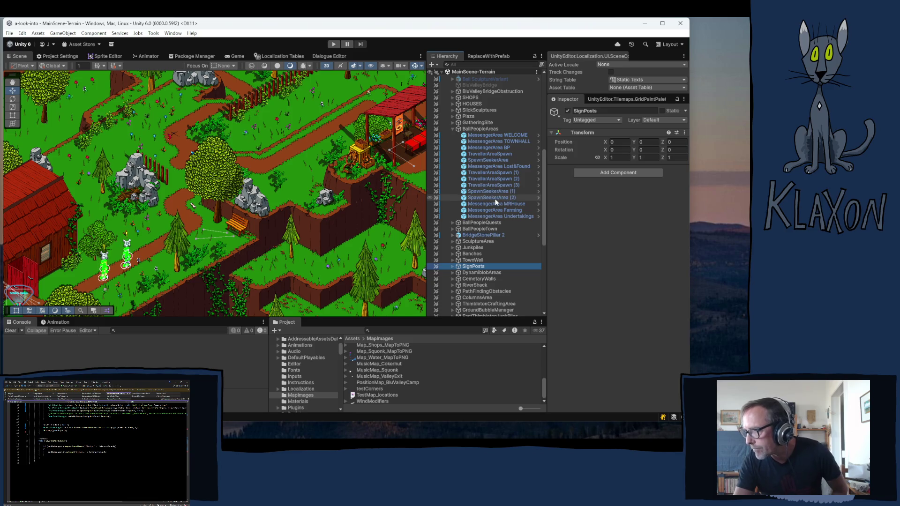
Compare MessengerArea MRHouse, Farming and Undertakings, ending on Undertakings with its Guide-Undertakings message and Easy difficulty.
click(501, 205)
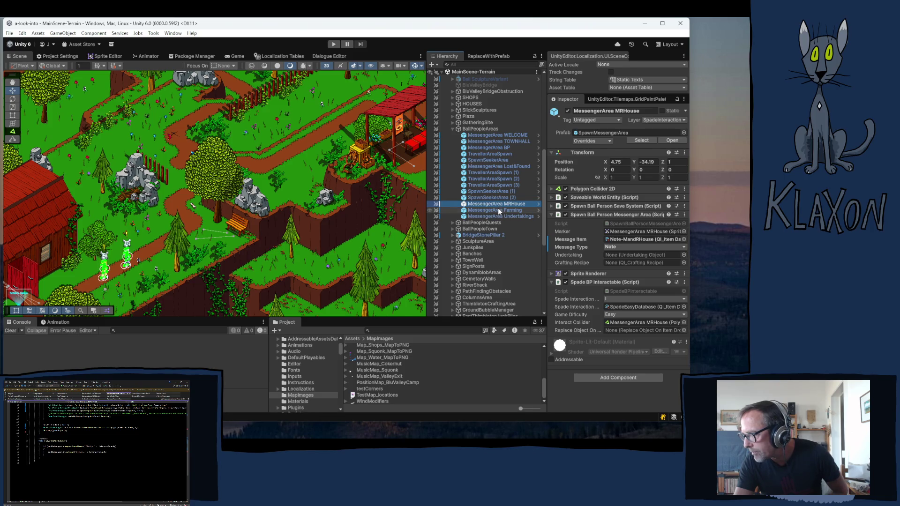
click(500, 211)
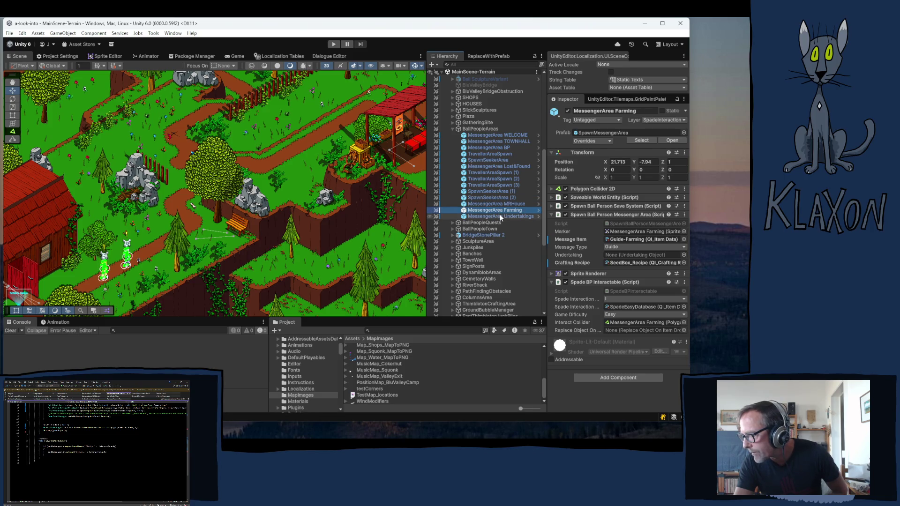
click(500, 216)
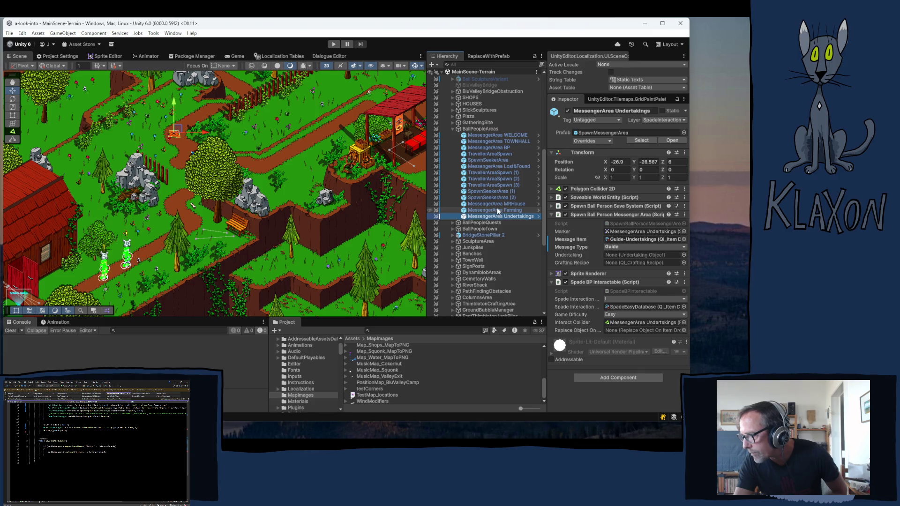
click(497, 210)
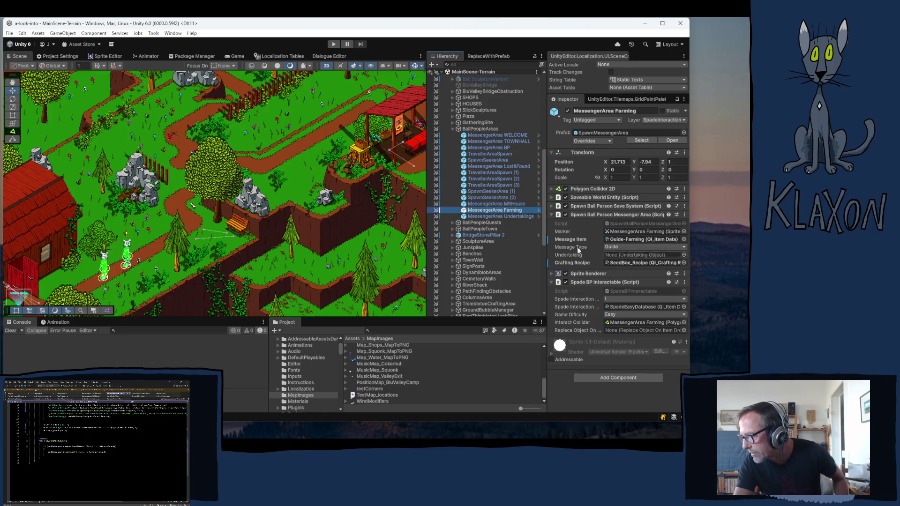
click(488, 216)
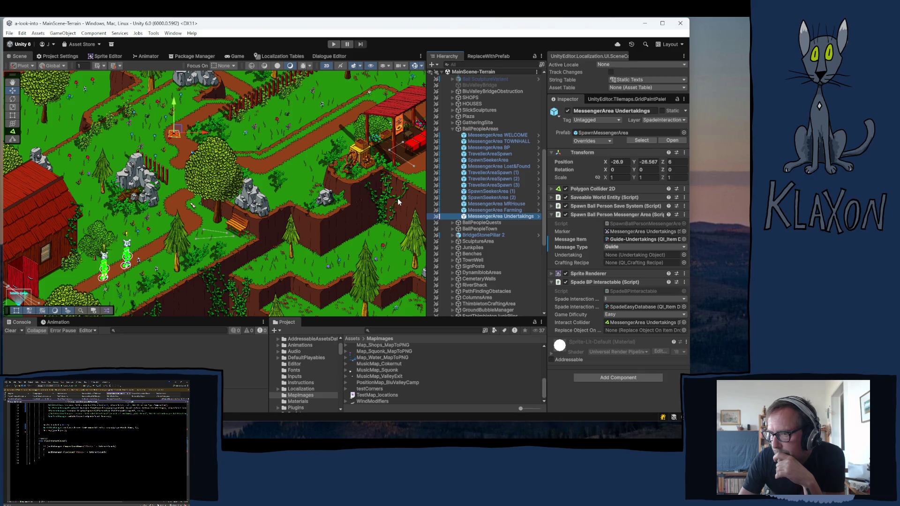
Pan the Scene view to centre the barn and collapse BallPeopleAreas.
drag(139, 179, 284, 142)
mouse_move(111, 221)
mouse_down()
mouse_move(140, 211)
mouse_move(175, 167)
mouse_up()
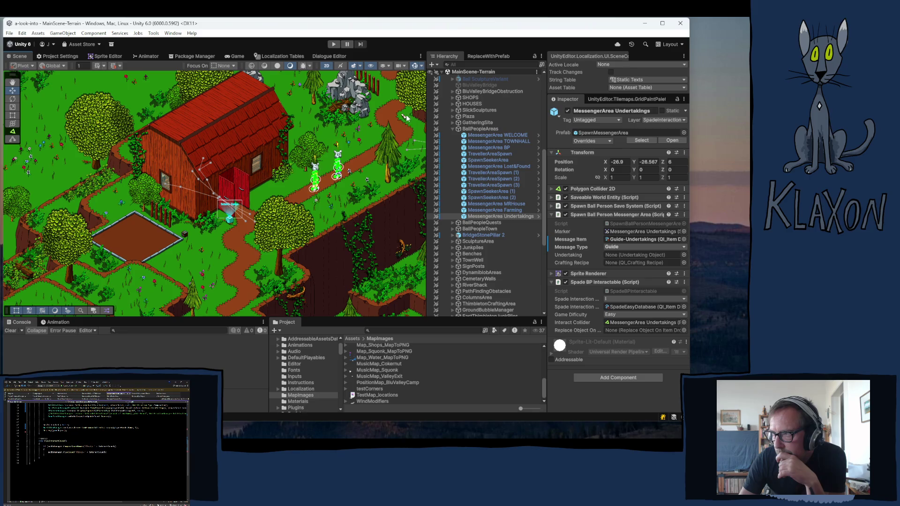
click(452, 129)
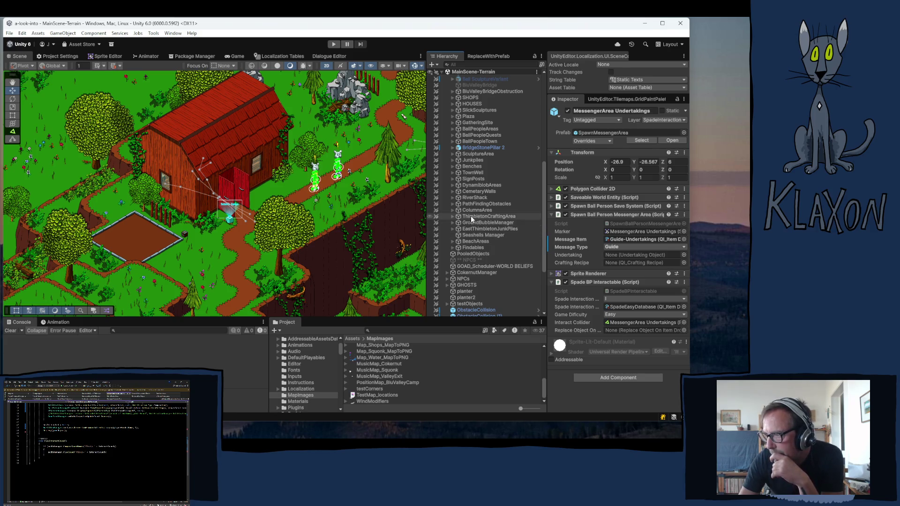
Expand Findables and select Parchment Agency to view its Parchment_Agency item data.
scroll(470, 216, down, 3)
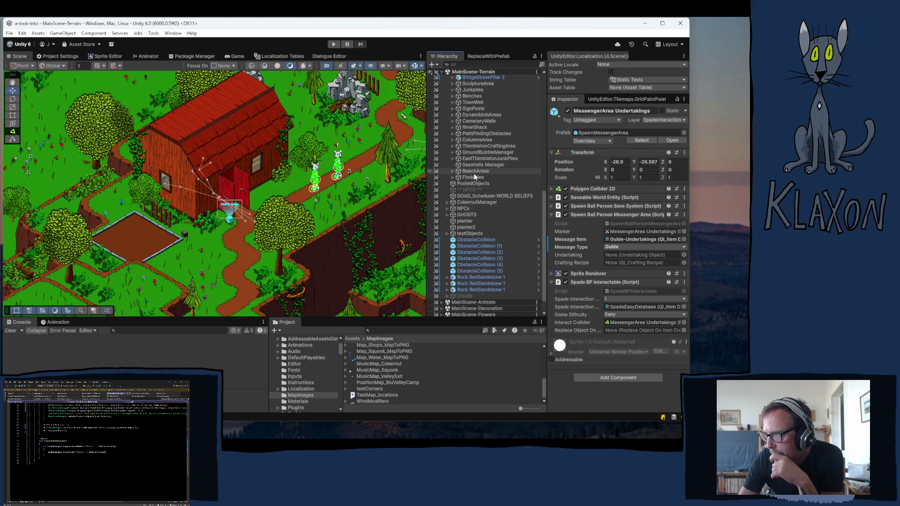
click(457, 178)
click(453, 178)
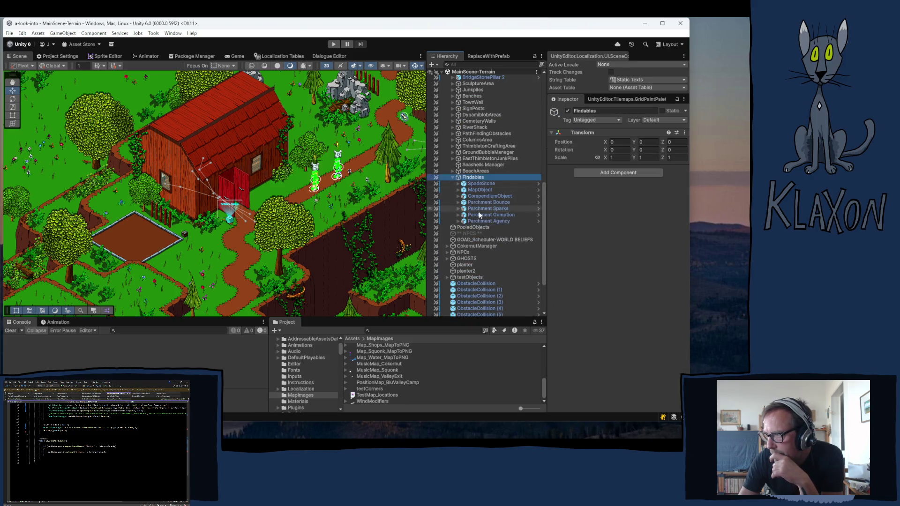
click(485, 221)
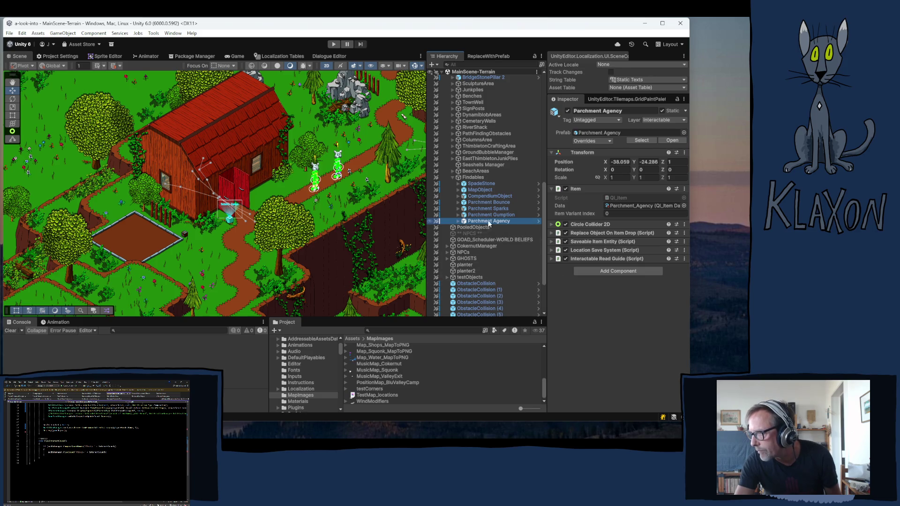
scroll(476, 161, up, 5)
scroll(475, 161, up, 3)
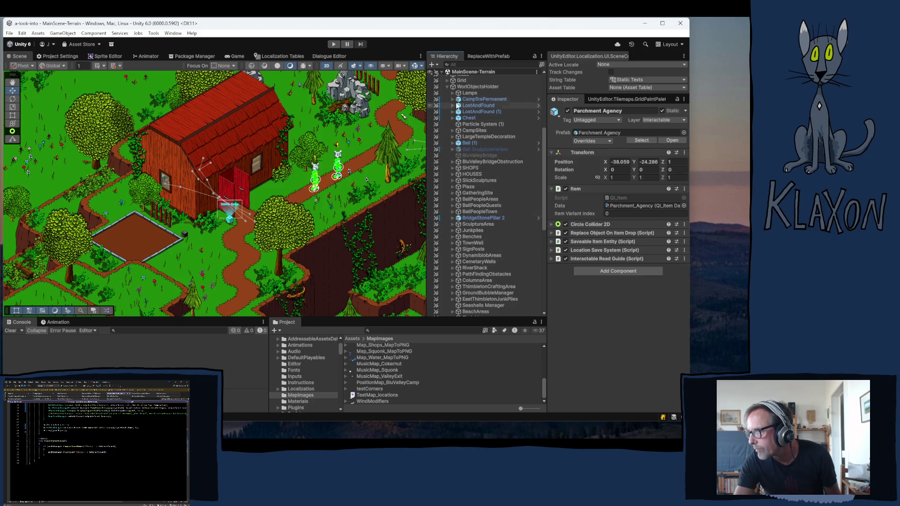
Expand GameManager > UI-TabbedMenu > UI-Undertakings and select UndertakingsDisplay.
scroll(447, 85, up, 7)
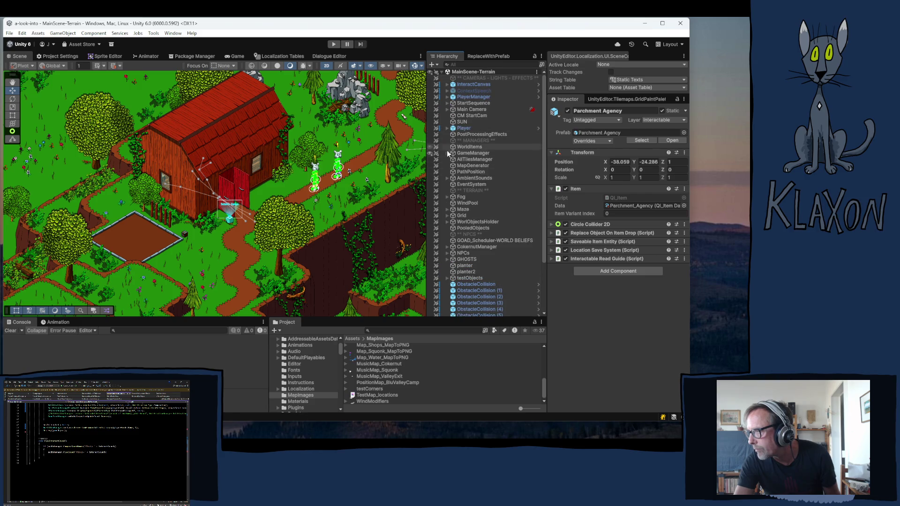
click(446, 153)
scroll(468, 194, down, 4)
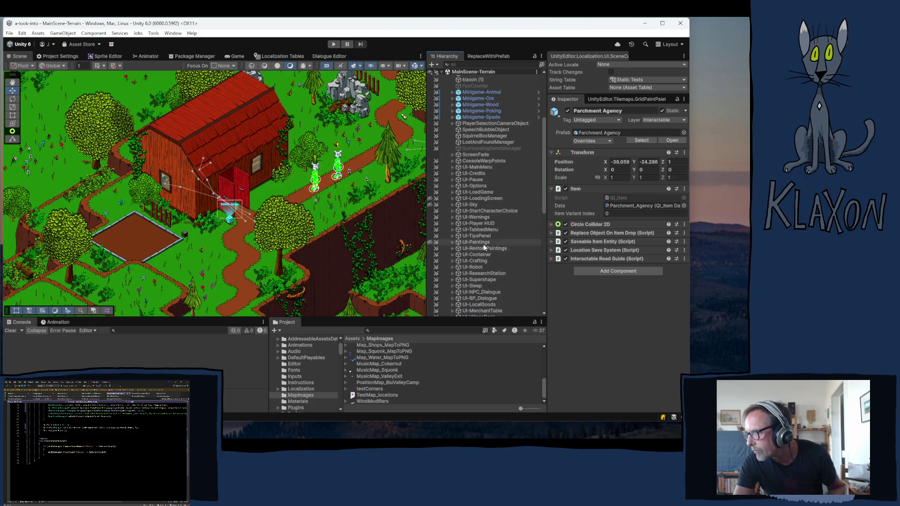
click(452, 230)
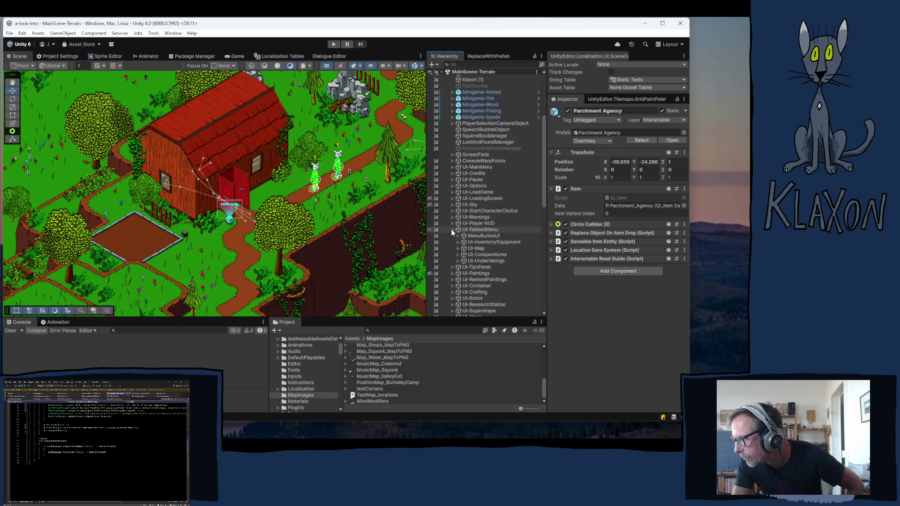
click(458, 261)
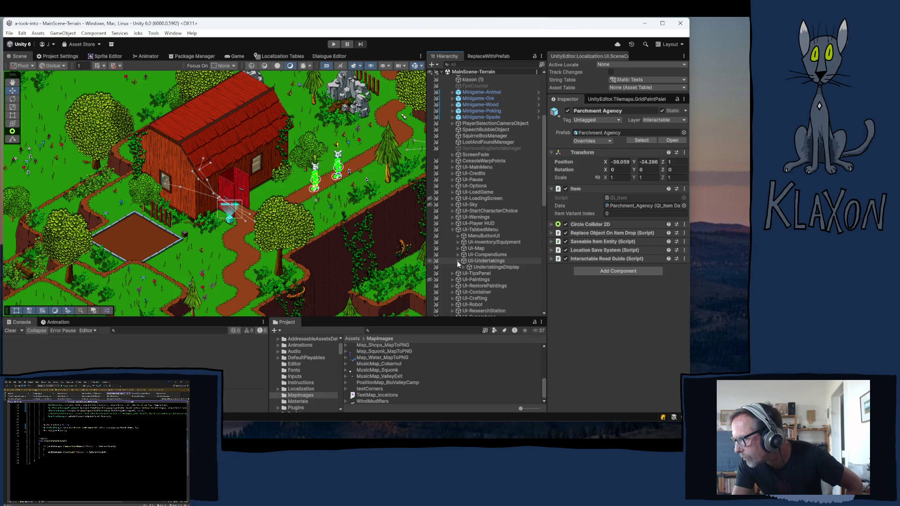
click(463, 267)
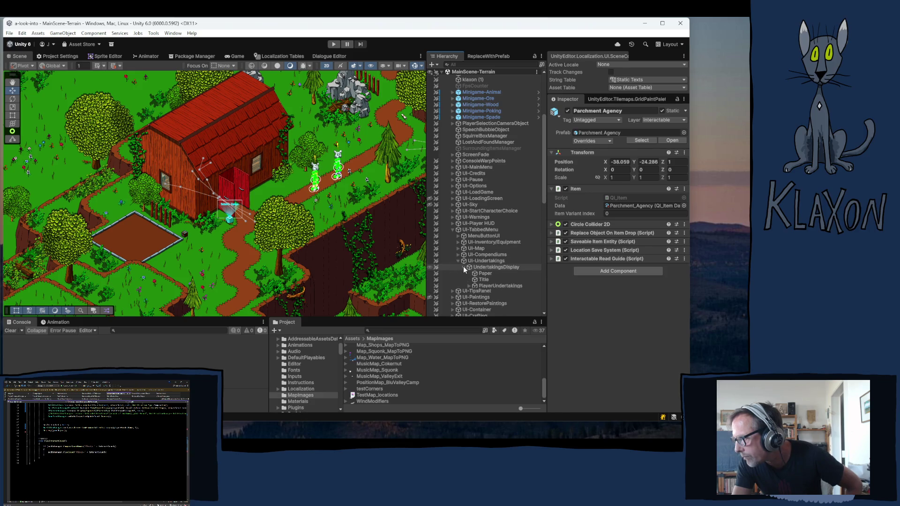
click(493, 261)
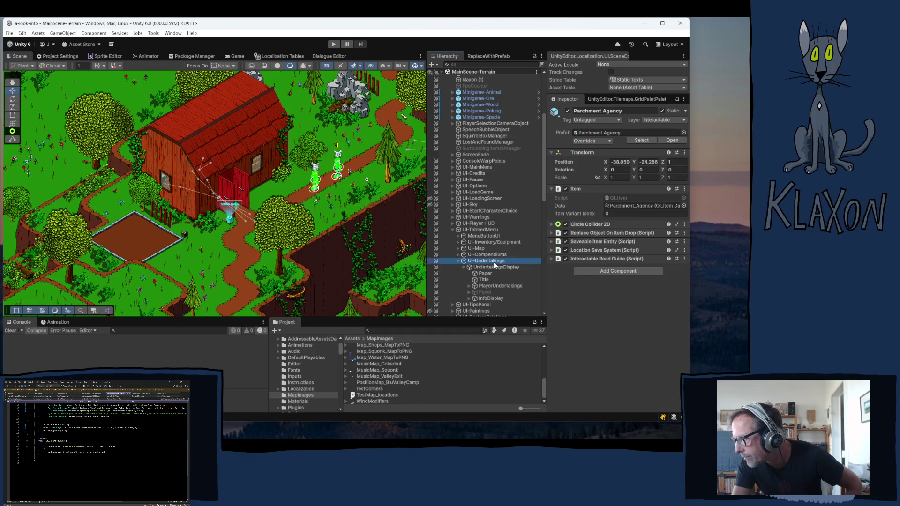
click(493, 267)
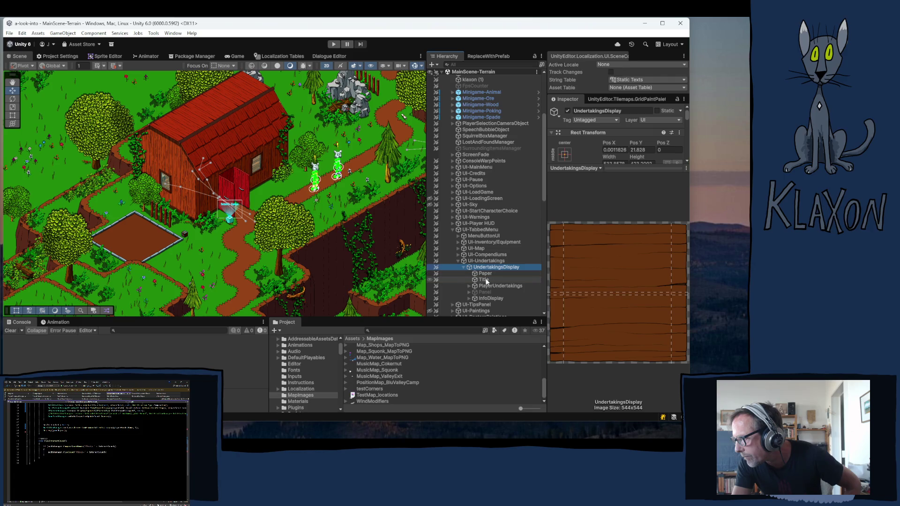
Inspect UndertakingsDisplay's Title and PlayerUndertakings elements, then collapse the UI-Undertakings panel.
click(484, 280)
click(485, 287)
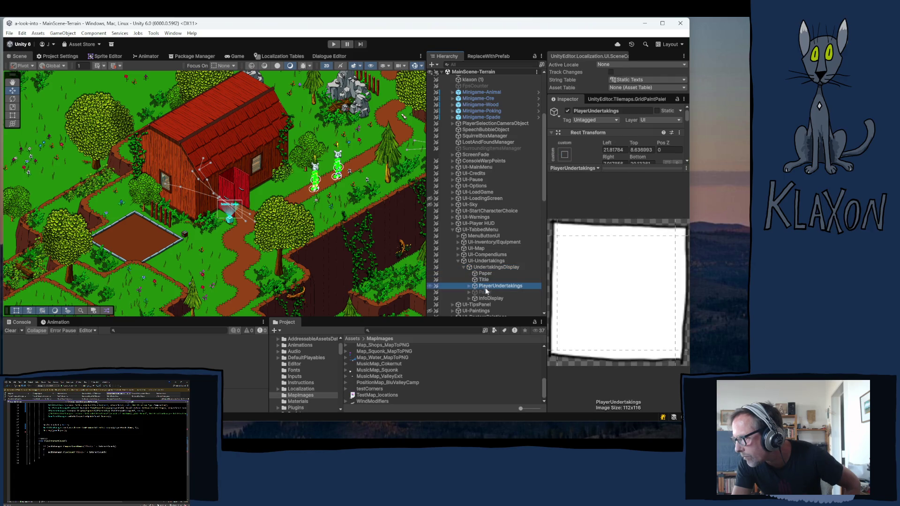
click(464, 267)
click(457, 260)
Examine the Undertakings tab button under MenuButtonUI: its Image, Button and Text (TMP) label.
click(459, 236)
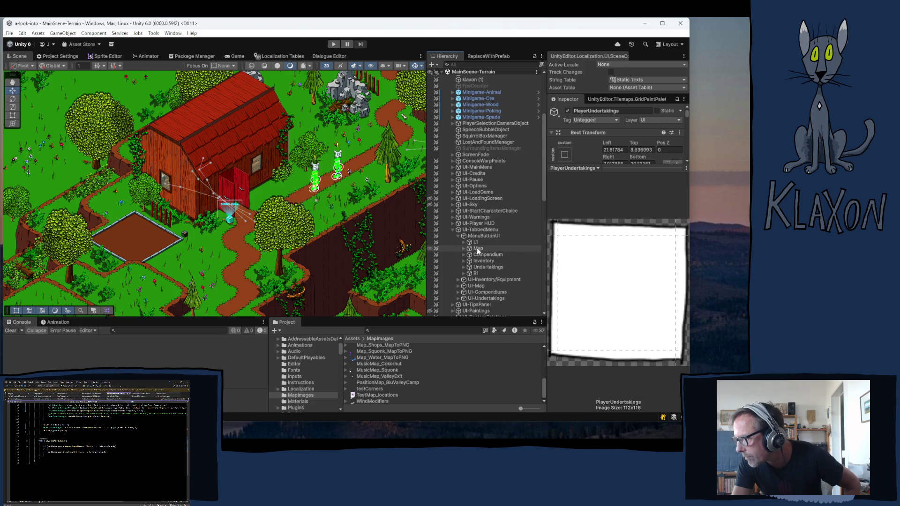
click(463, 267)
click(483, 268)
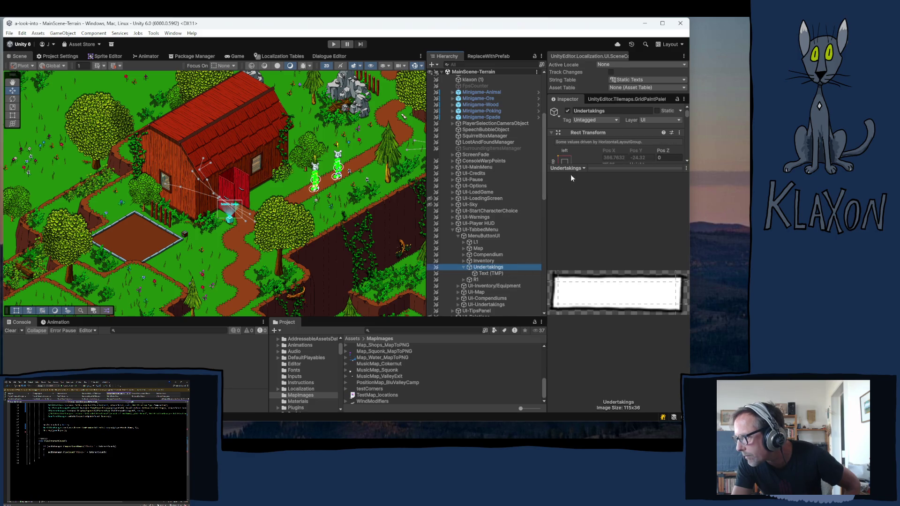
click(608, 168)
drag(608, 167, 608, 346)
click(483, 274)
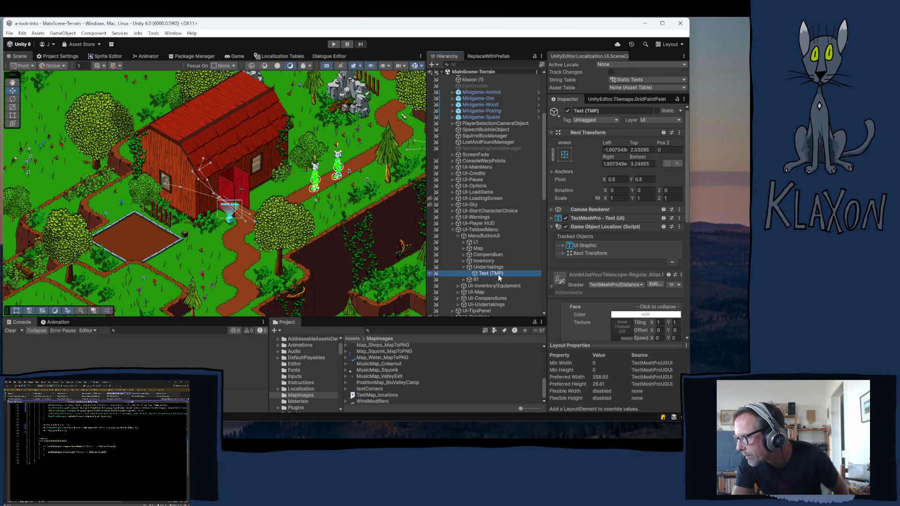
click(463, 266)
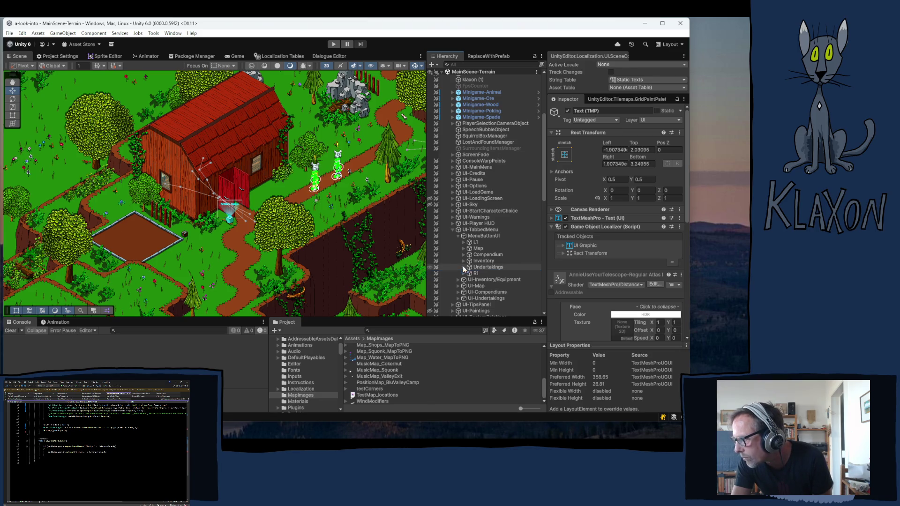
click(458, 236)
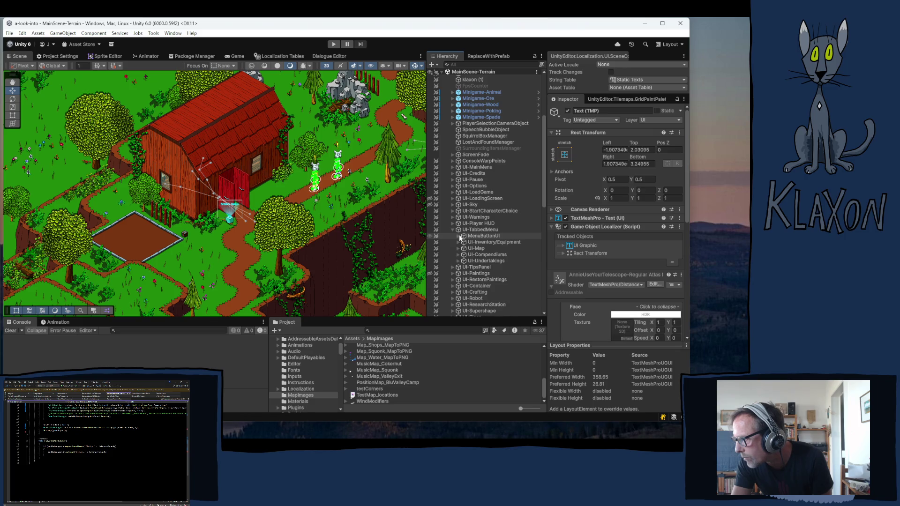
Re-expand UndertakingsDisplay and inspect its Paper image colour.
click(460, 262)
click(464, 267)
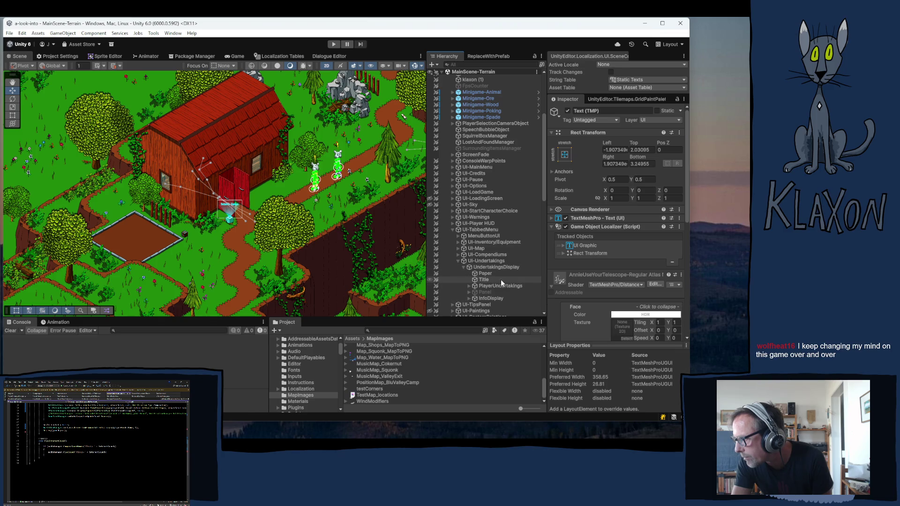
click(487, 274)
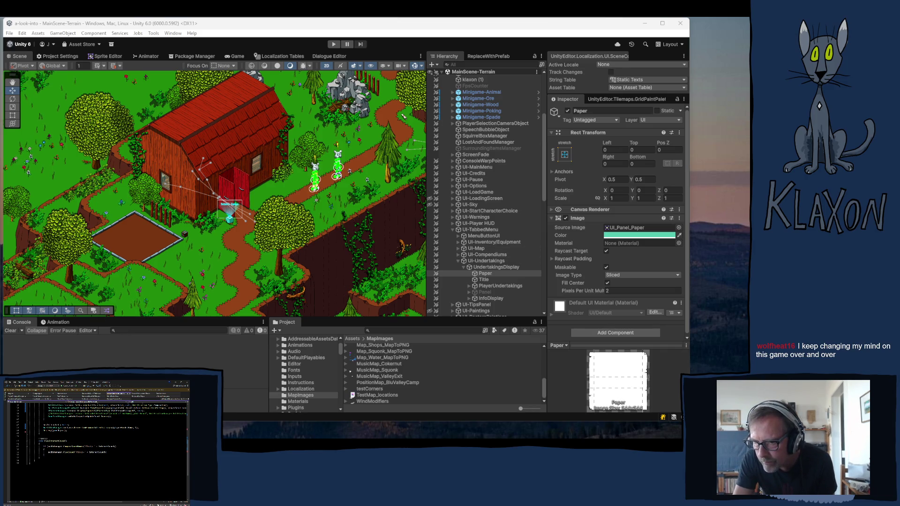
key(alt+Tab)
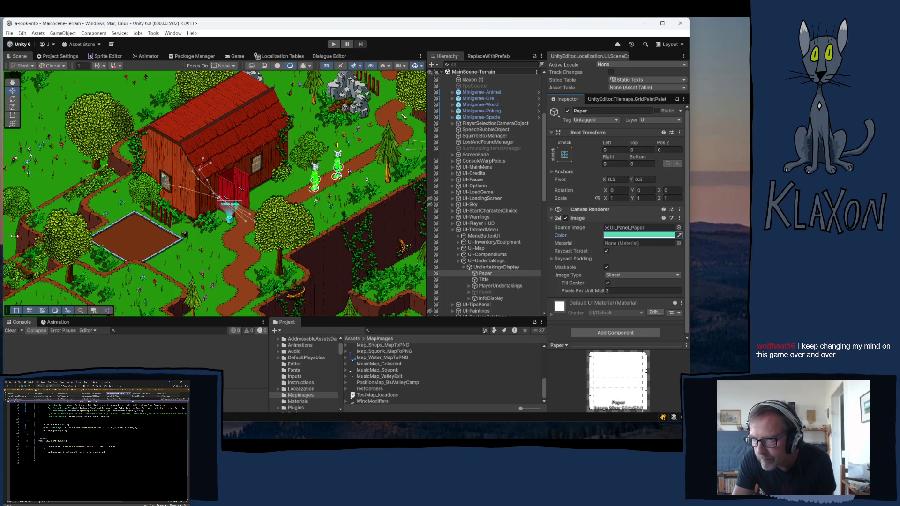
Inspect CompendiumDisplay's Board and Paper, opening the Paper's Image Color picker for comparison.
click(459, 254)
click(464, 260)
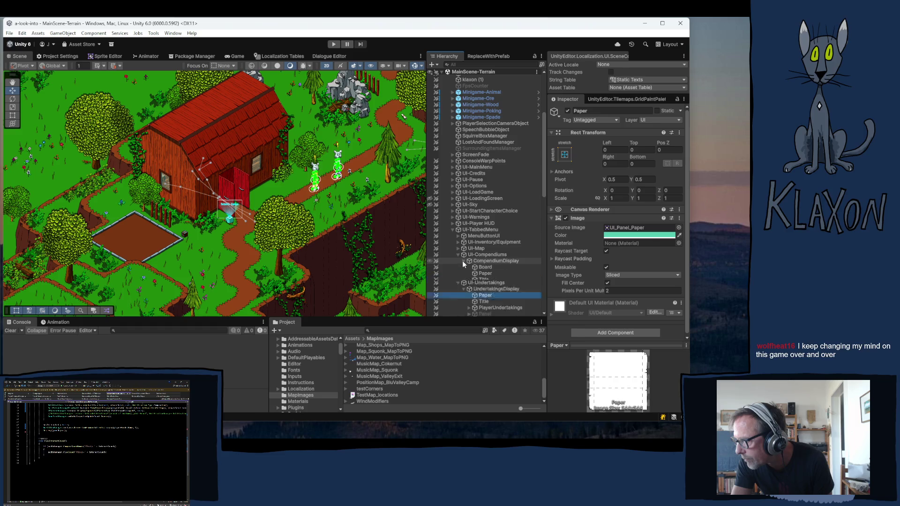
click(488, 261)
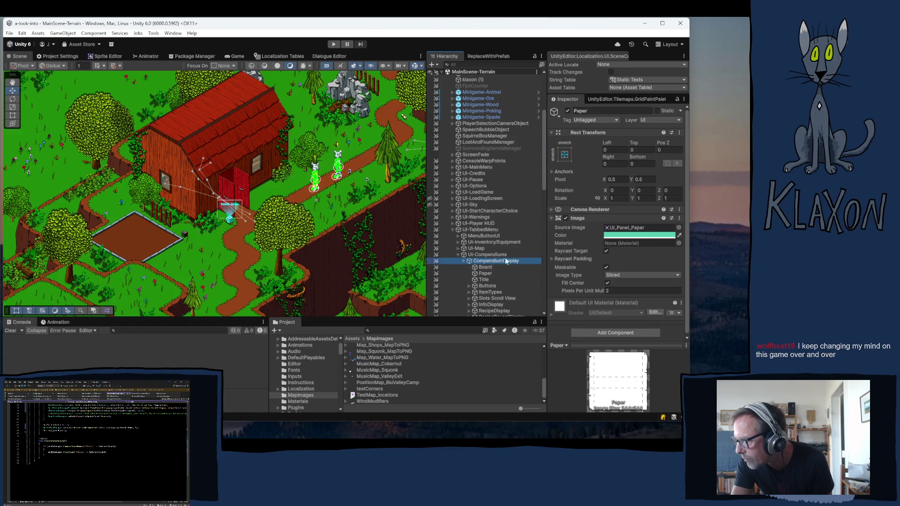
click(488, 268)
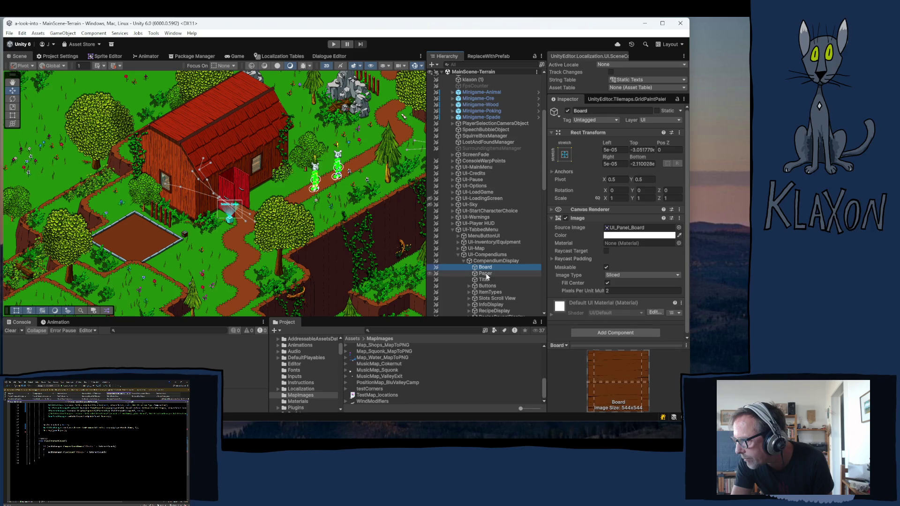
click(485, 275)
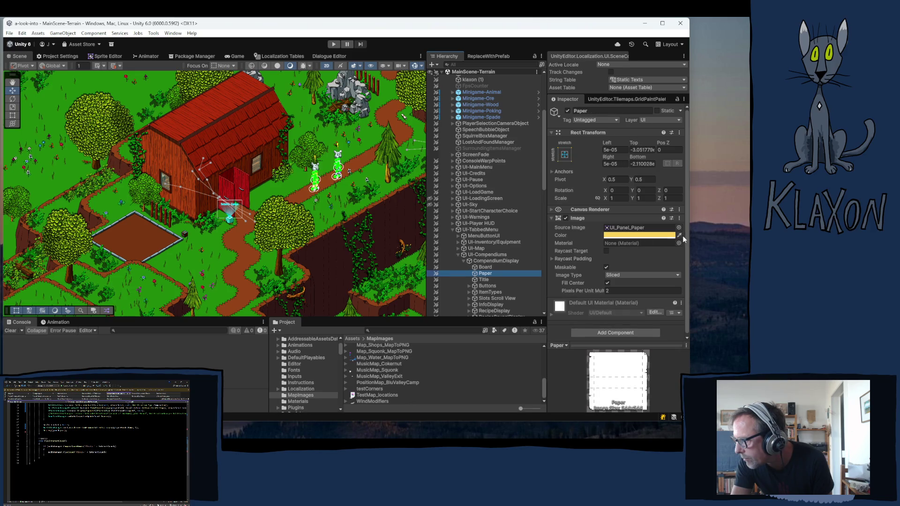
click(658, 235)
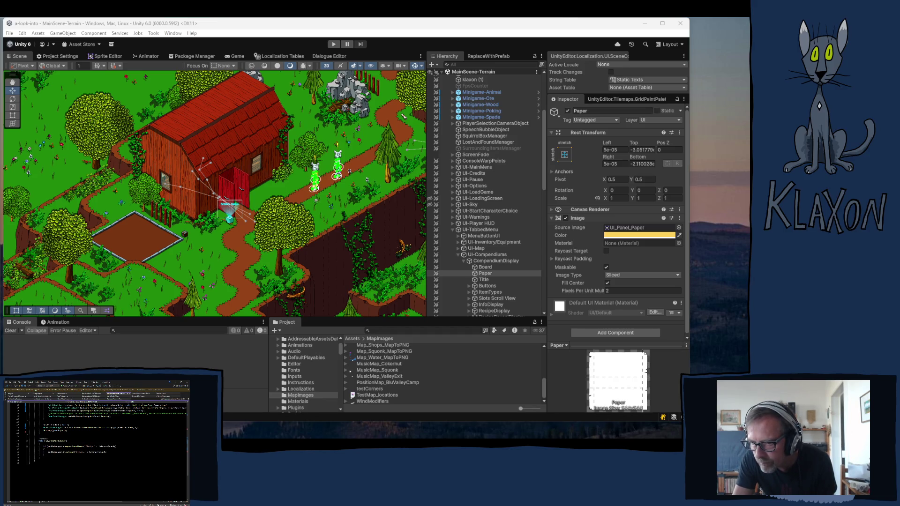
click(463, 261)
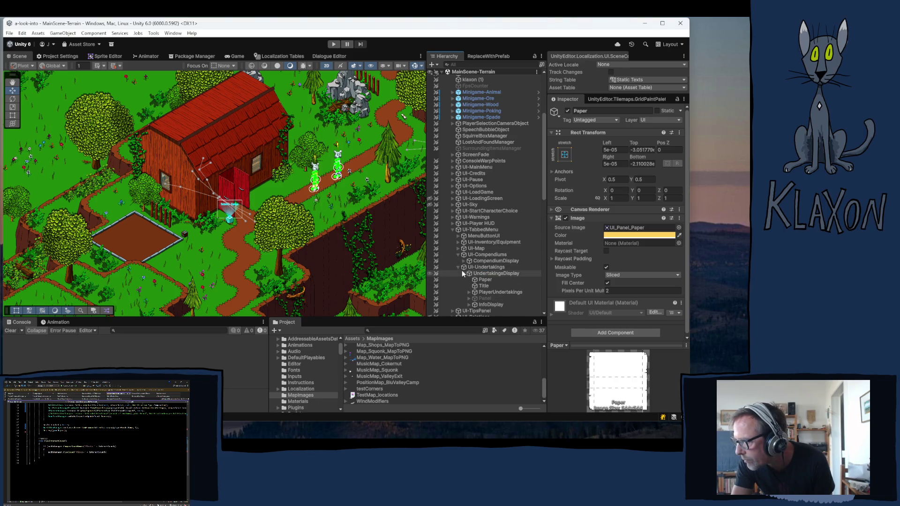
Open the MapDisplay Paper's colour picker to check its pale peach UI_Panel_Paper tint.
click(464, 273)
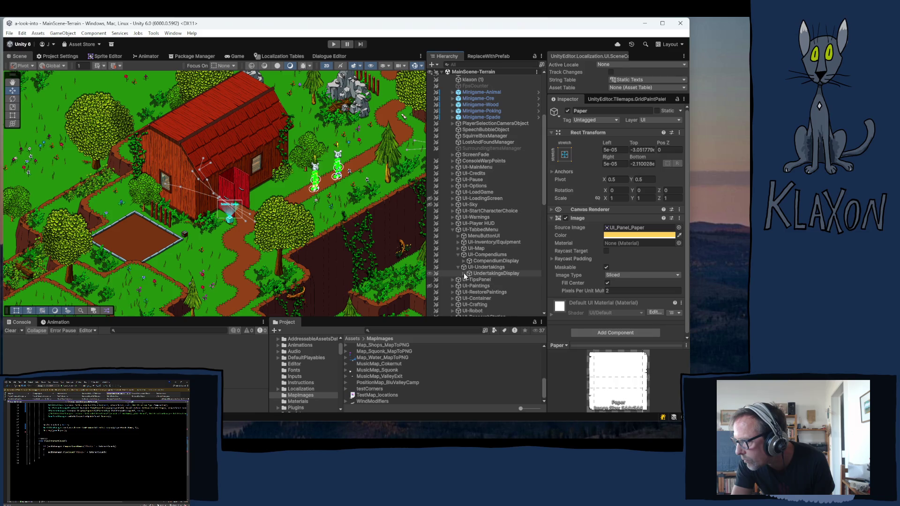
click(458, 249)
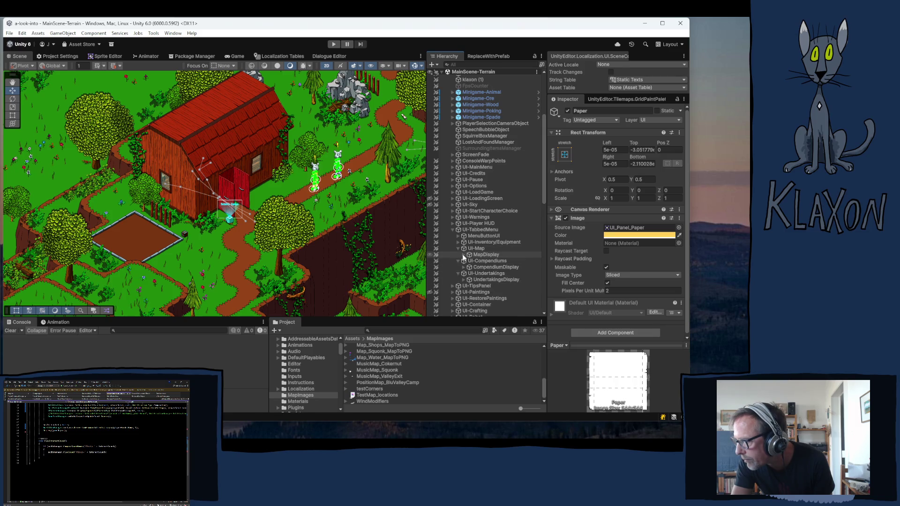
click(463, 255)
click(484, 261)
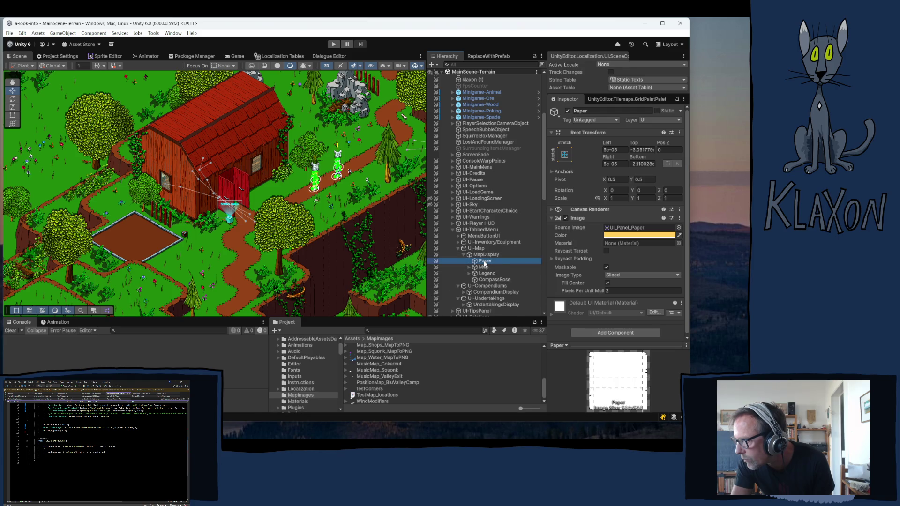
click(616, 236)
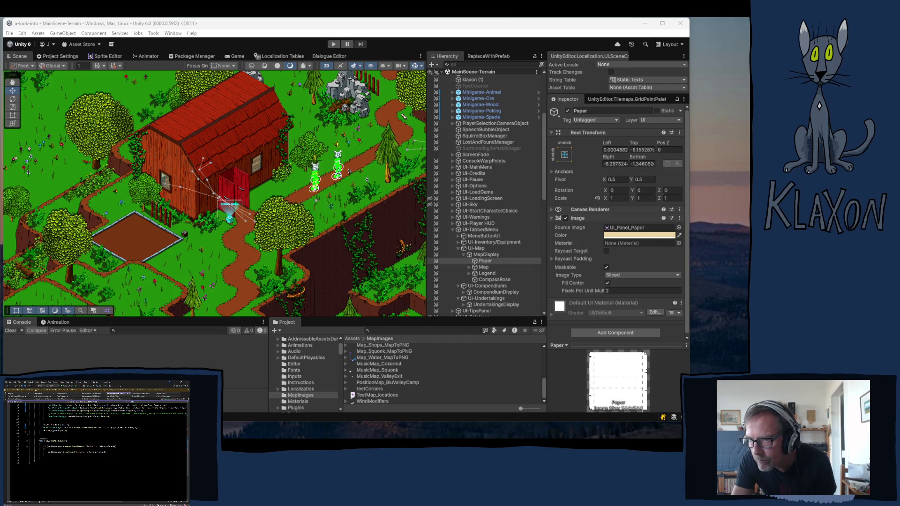
key(Escape)
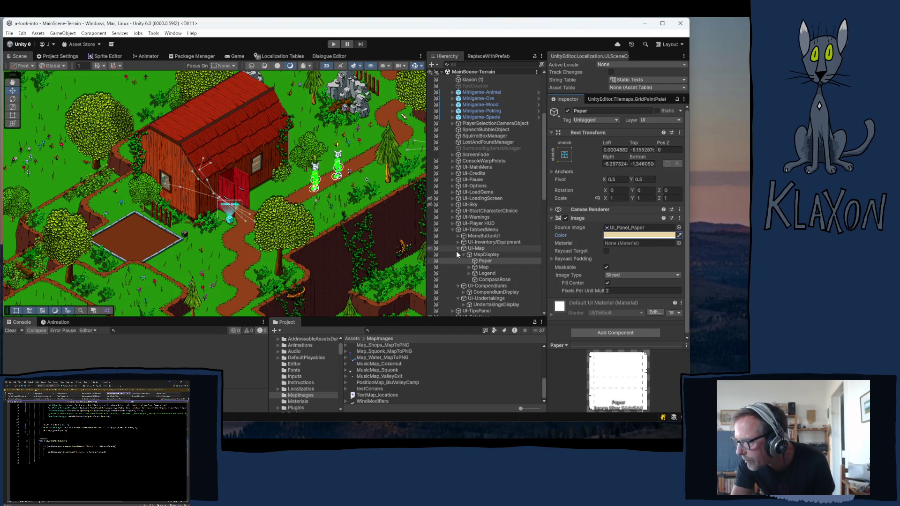
click(458, 241)
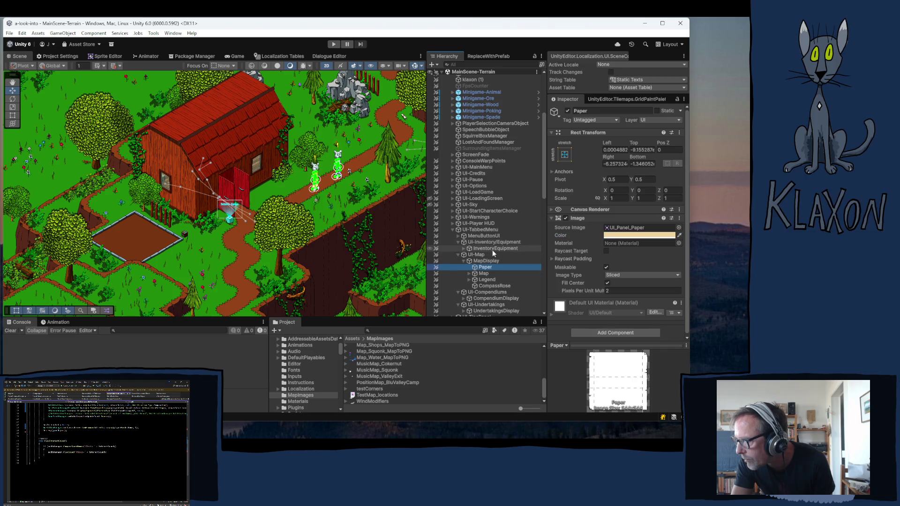
Expand InventoryEquipment down to Panel and inspect InventoryBoard, its Image and PlayerInventoryName.
click(462, 249)
click(464, 249)
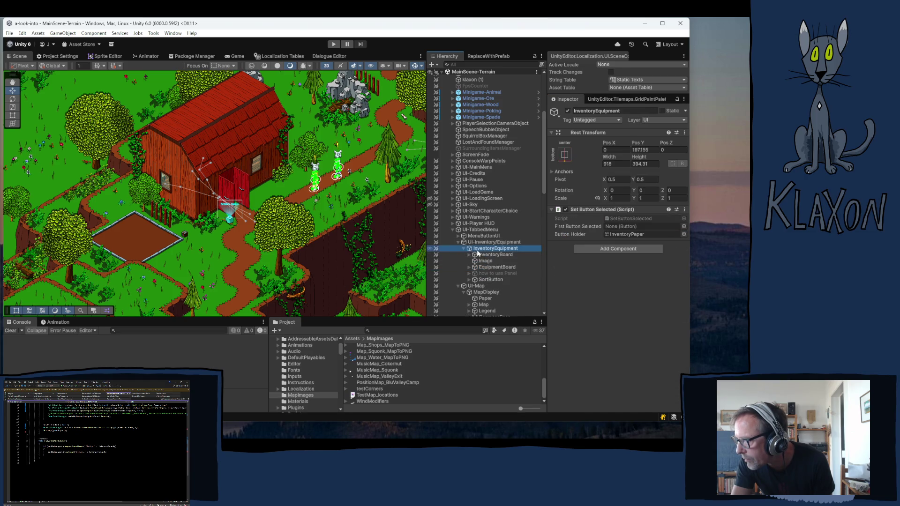
click(469, 254)
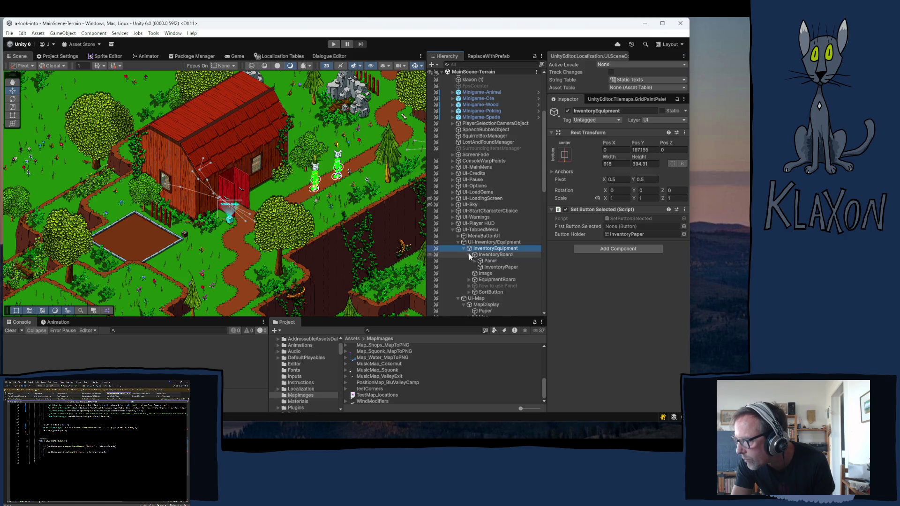
click(475, 261)
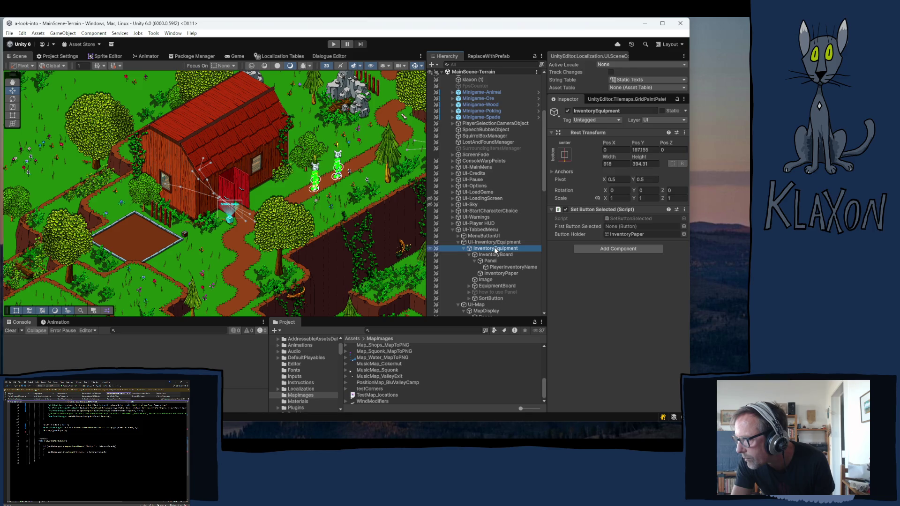
click(489, 255)
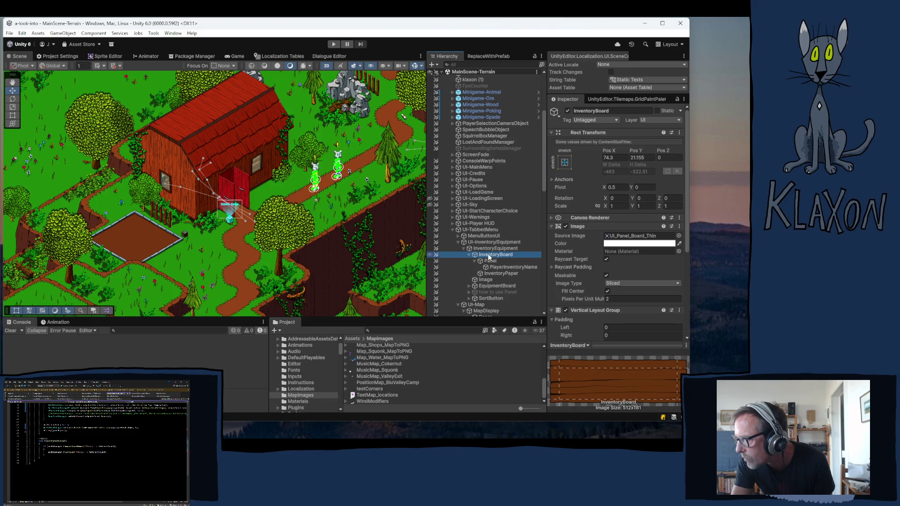
click(488, 279)
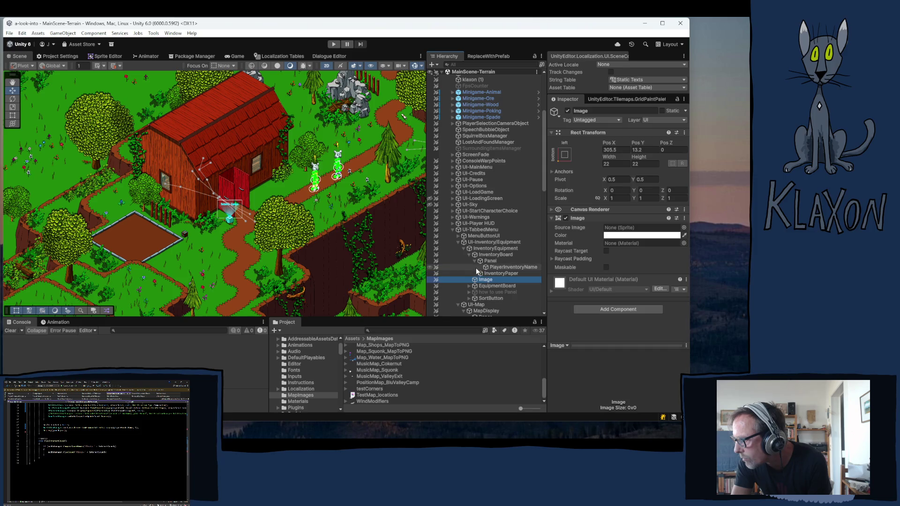
click(496, 267)
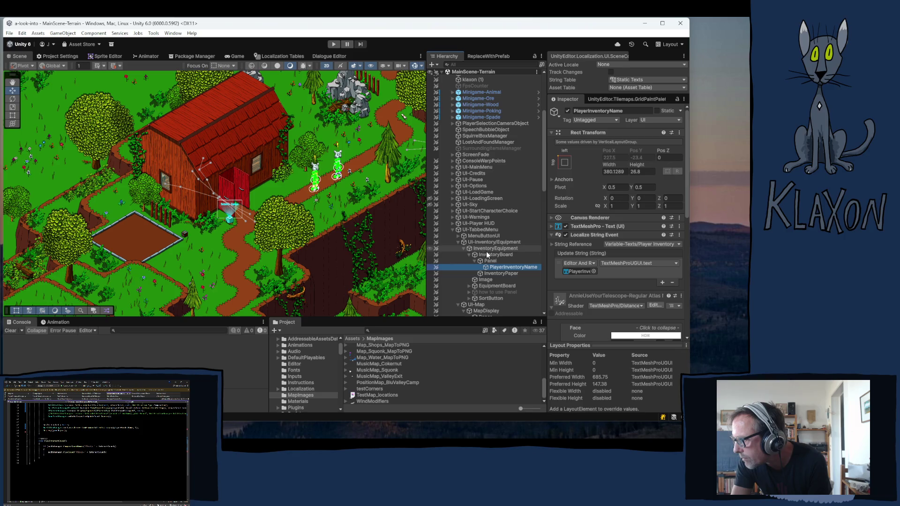
click(488, 253)
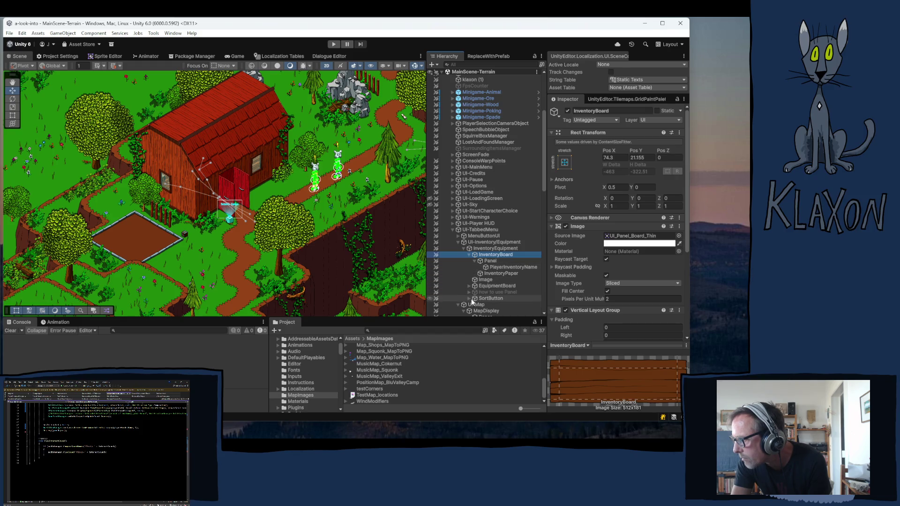
Expand EquipmentBoard and bring up EquipmentPaper's Image colour picker.
click(469, 286)
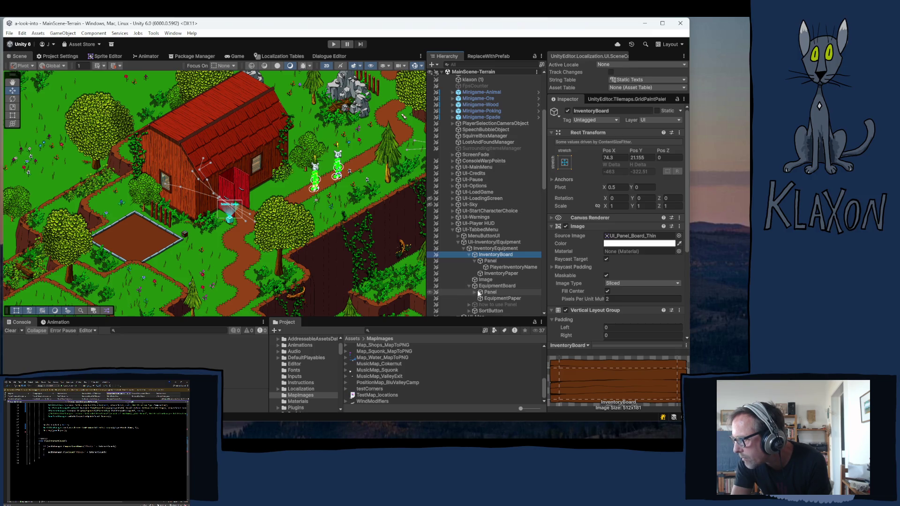
click(494, 298)
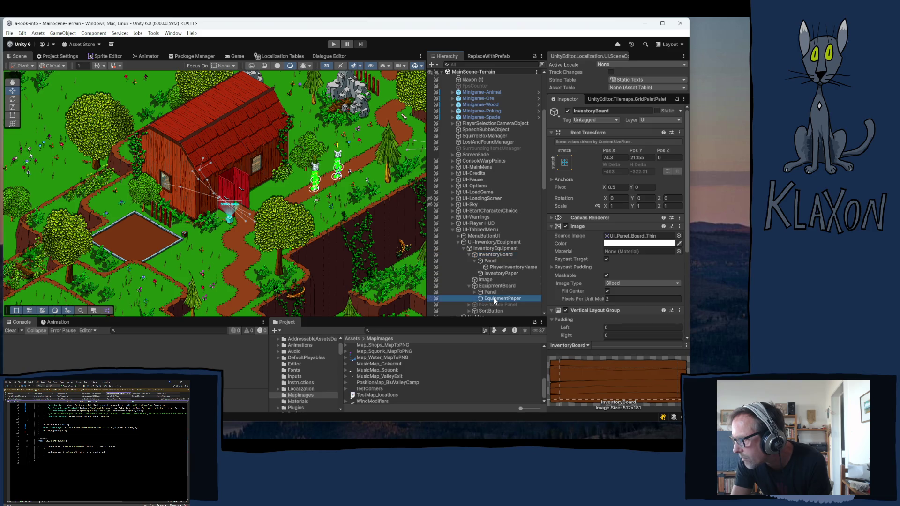
click(612, 244)
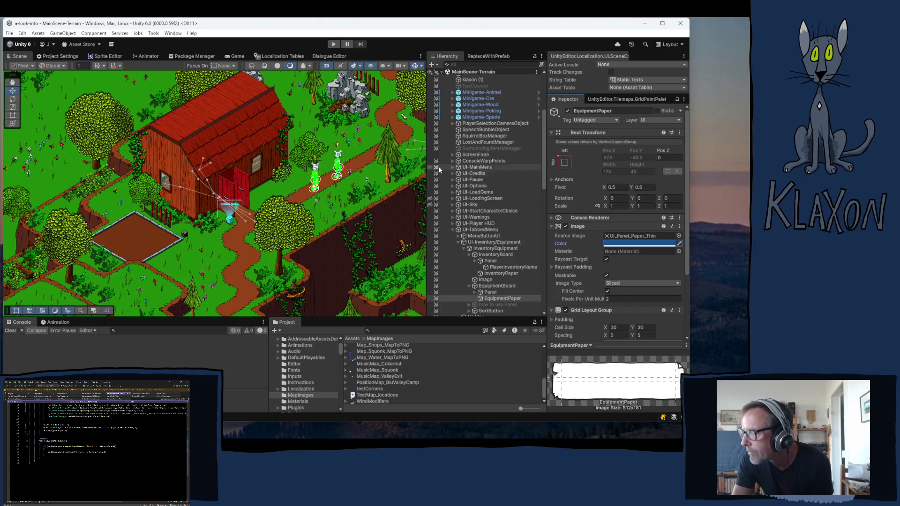
Collapse the UI-TabbedMenu and GameManager branches to list the top-level scene objects.
click(453, 229)
scroll(466, 238, up, 5)
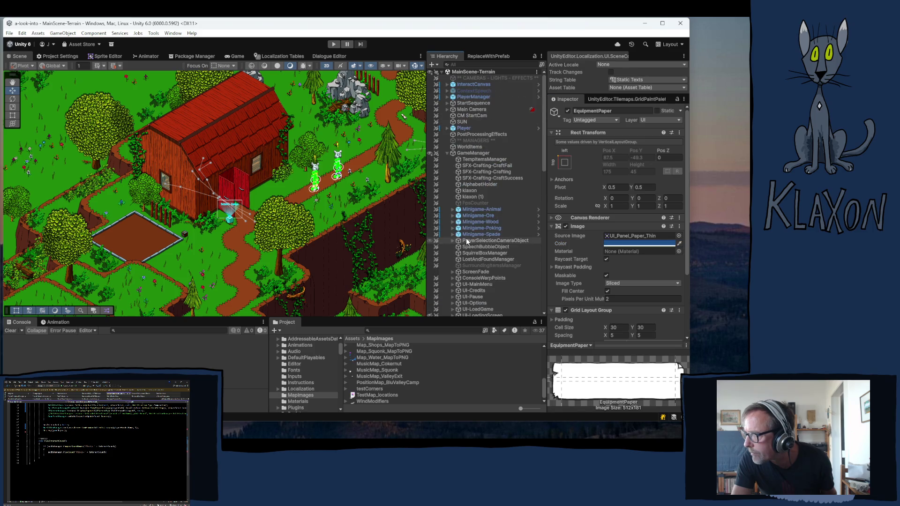
click(447, 154)
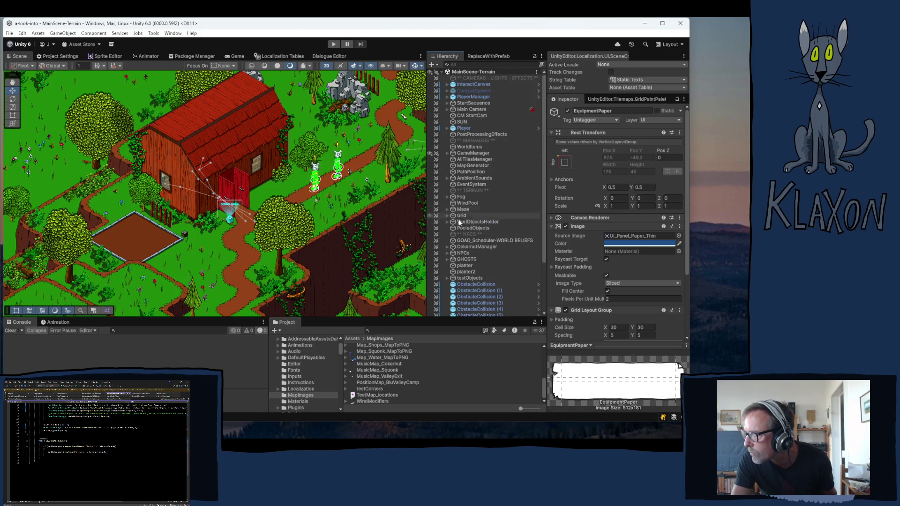
scroll(463, 232, down, 3)
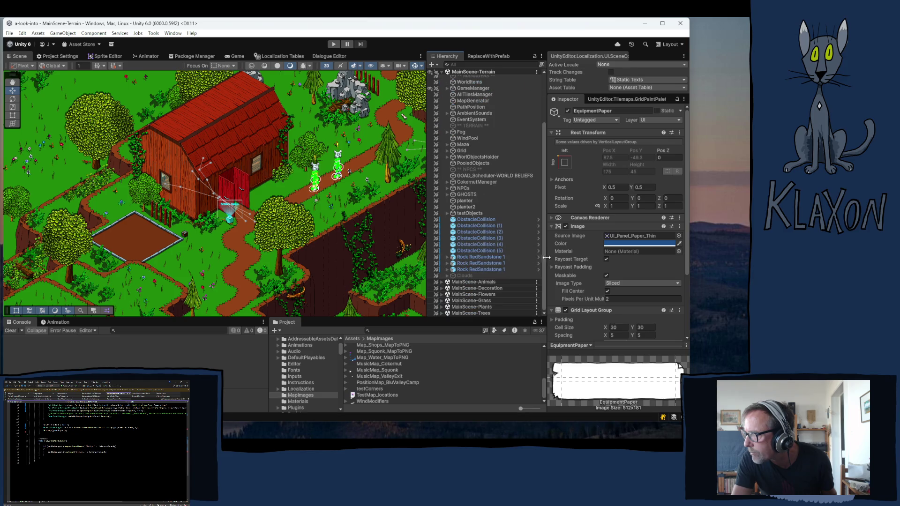
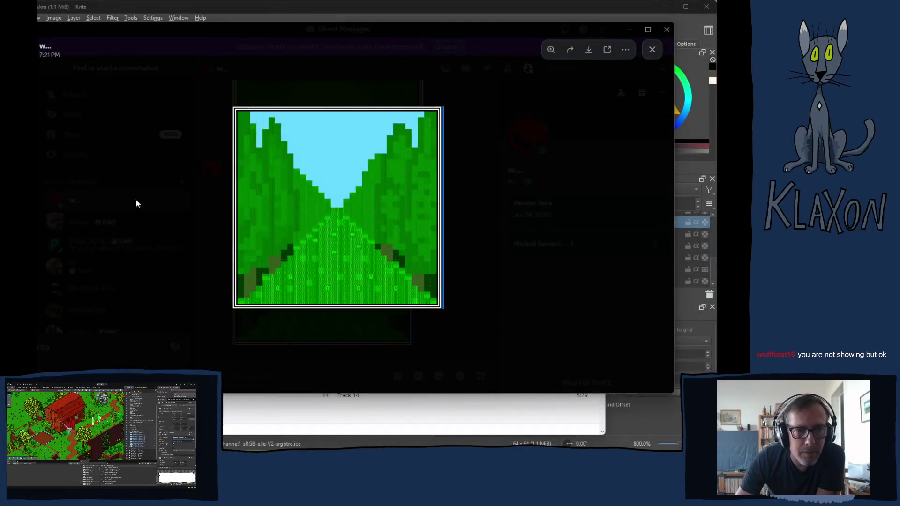
Zoom in and back out on the forest-path picture, then close the image viewer.
click(268, 187)
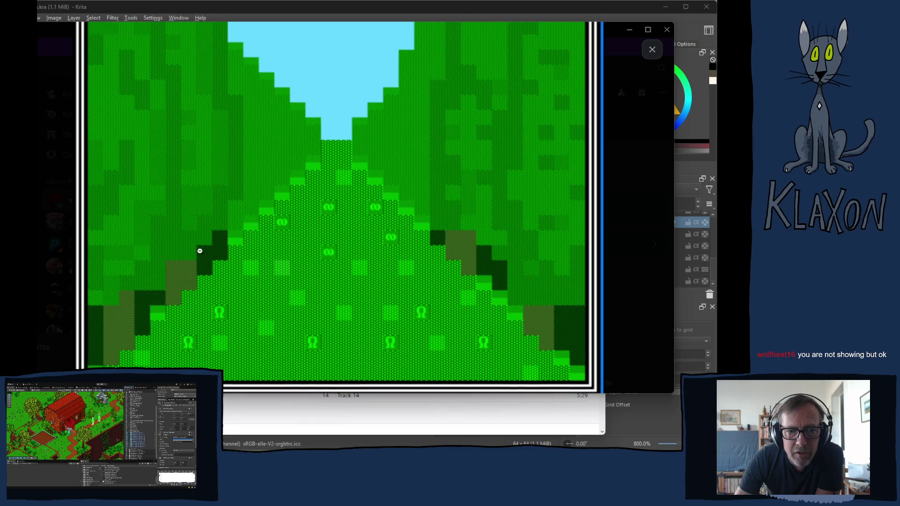
click(241, 228)
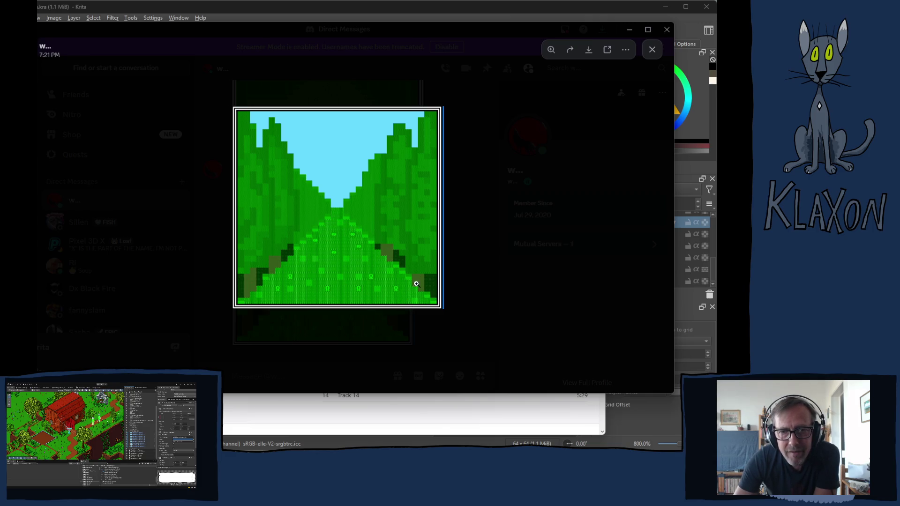
click(466, 283)
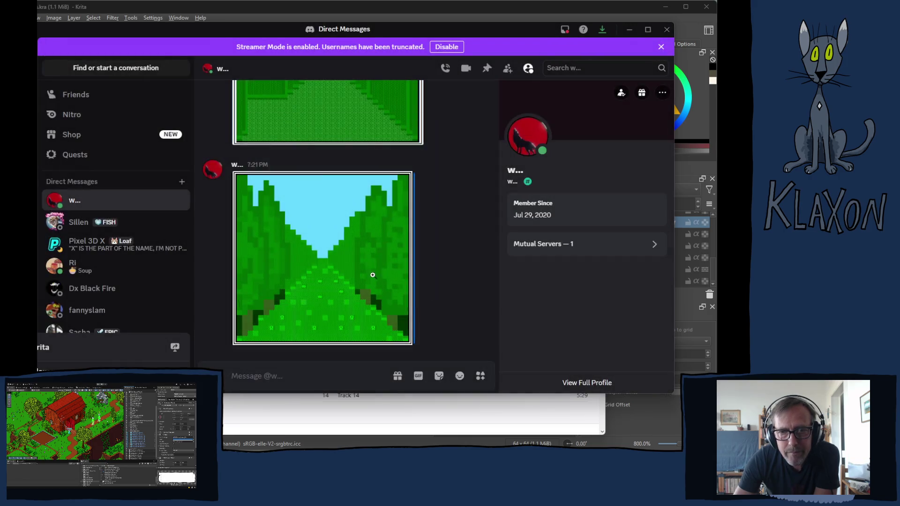
scroll(317, 211, up, 4)
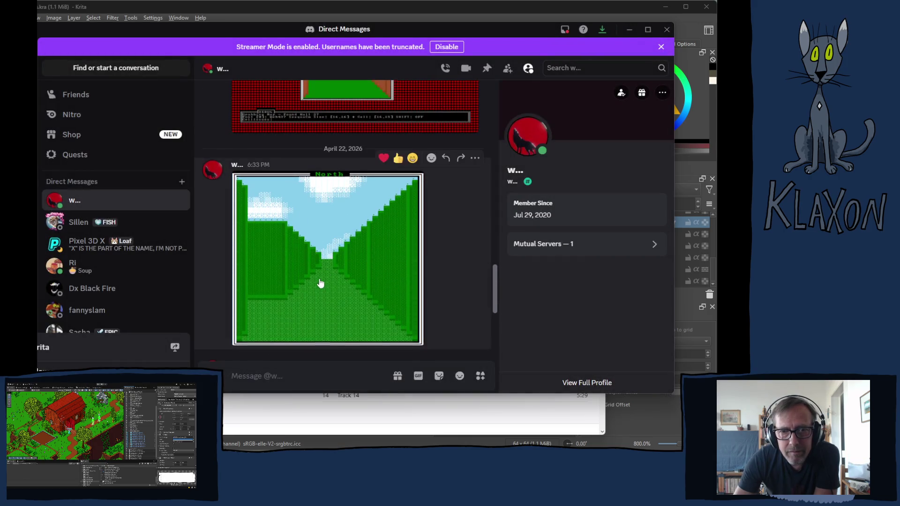
click(301, 206)
click(267, 202)
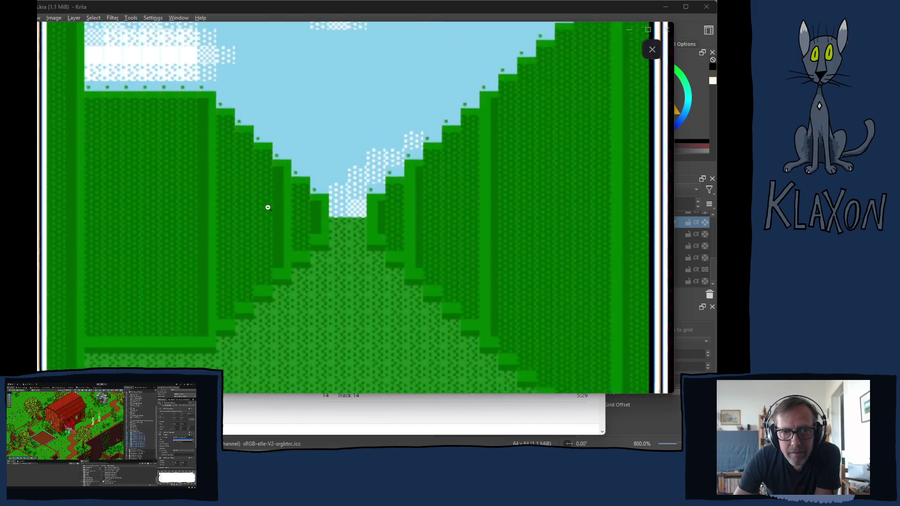
scroll(256, 249, down, 2)
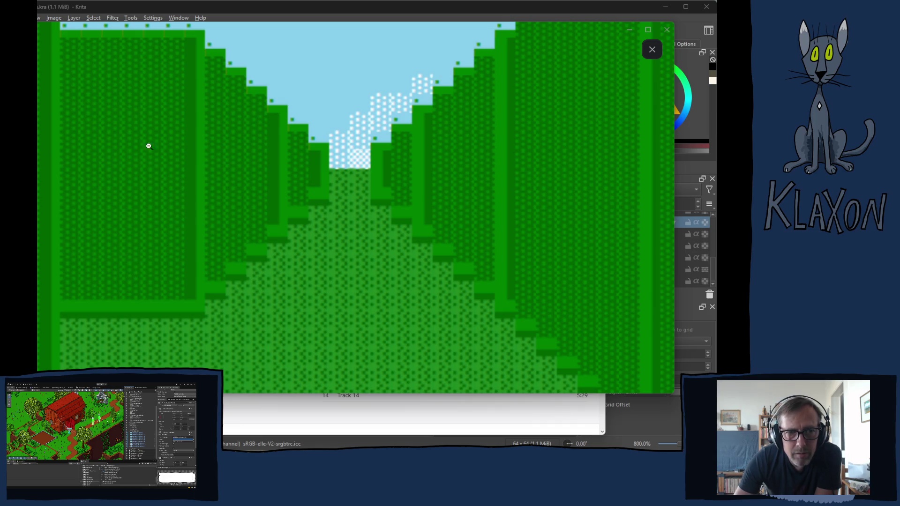
click(263, 196)
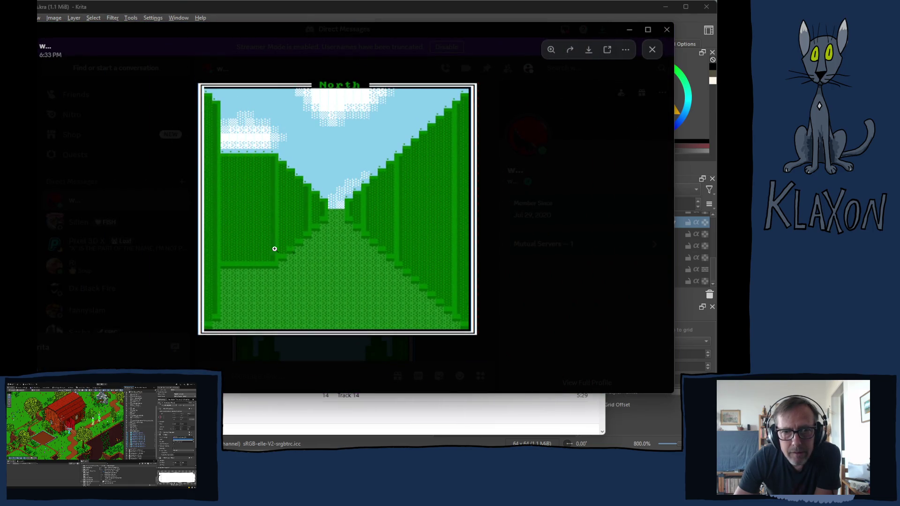
click(507, 237)
scroll(294, 312, down, 3)
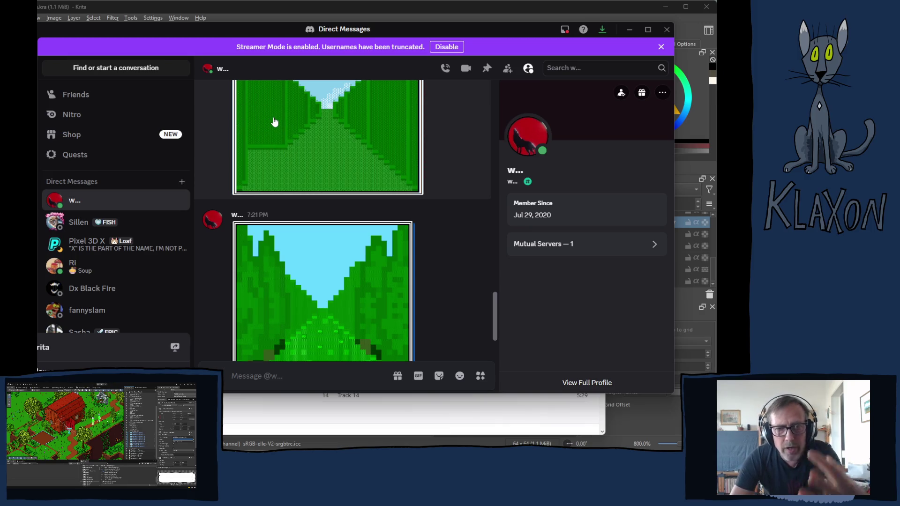
scroll(303, 320, down, 1)
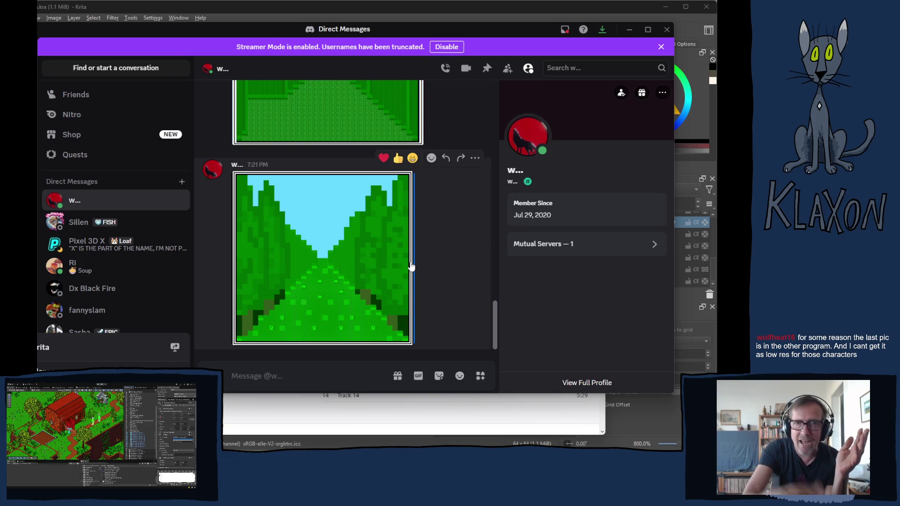
scroll(291, 234, up, 5)
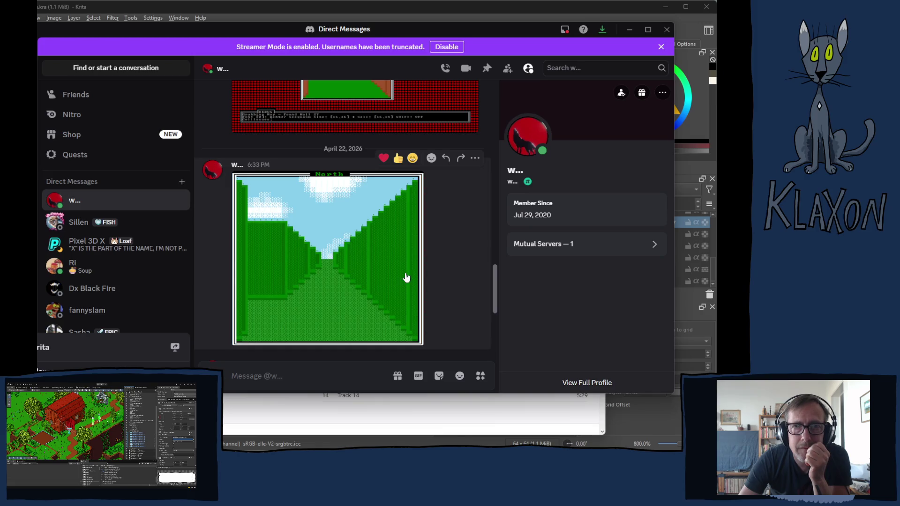
scroll(399, 274, up, 2)
scroll(398, 274, up, 1)
scroll(389, 272, down, 5)
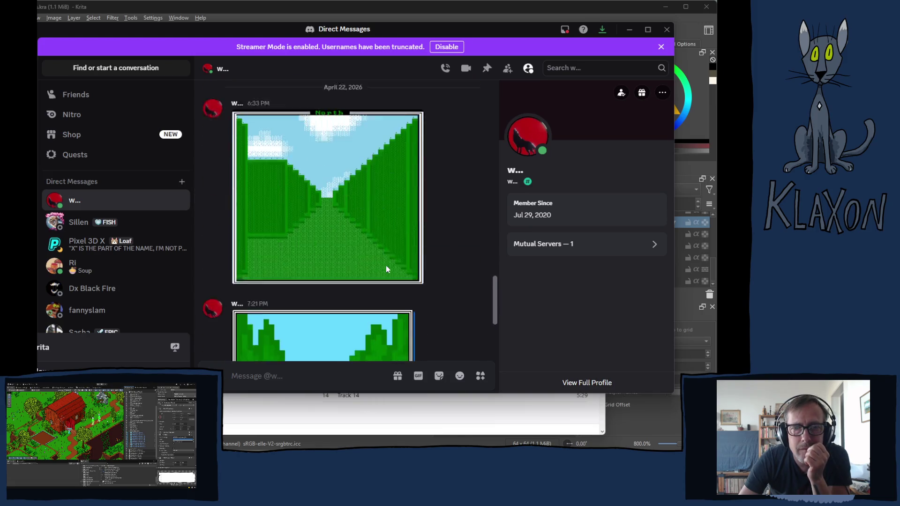
scroll(382, 266, down, 2)
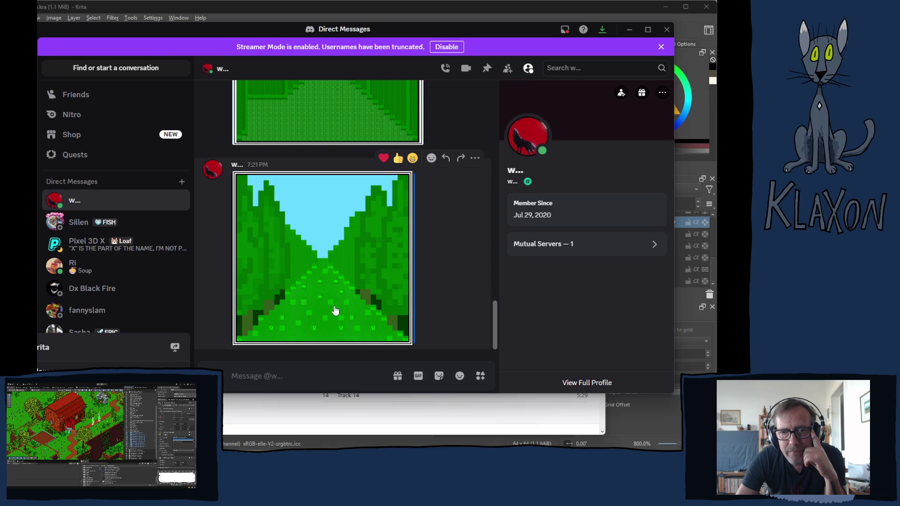
scroll(357, 315, up, 3)
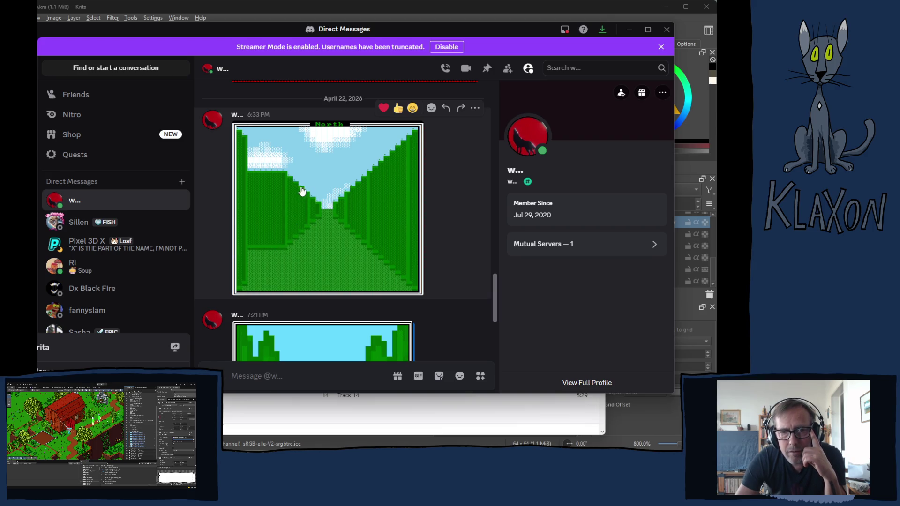
scroll(297, 231, down, 3)
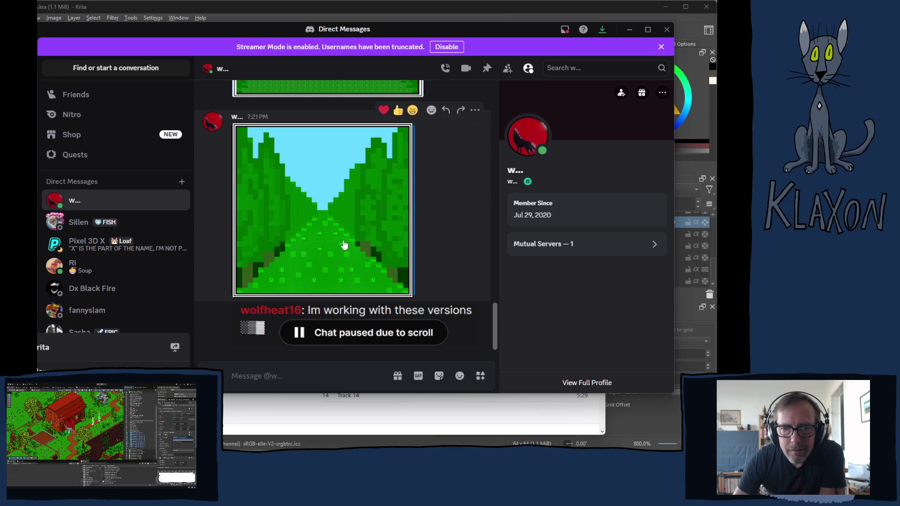
Open the 7:27 PM message's small image full size, zoom in, then return it to normal size.
click(248, 327)
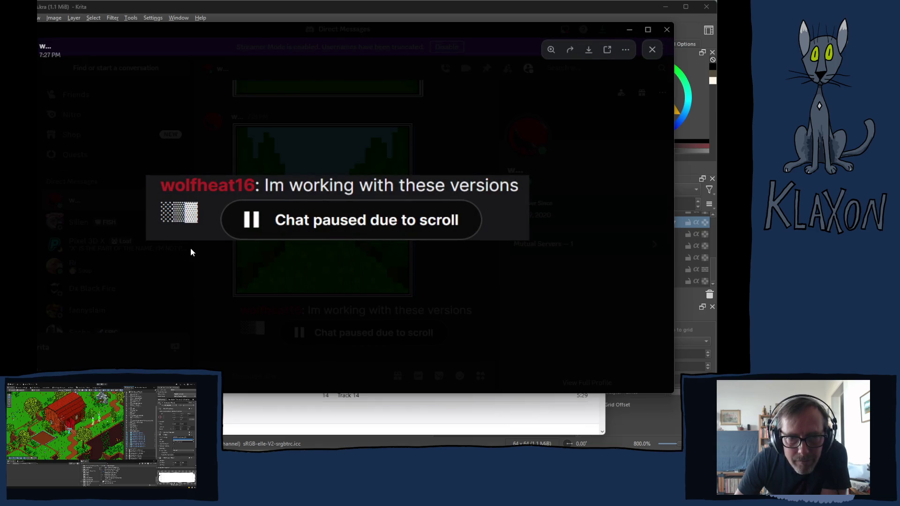
click(186, 205)
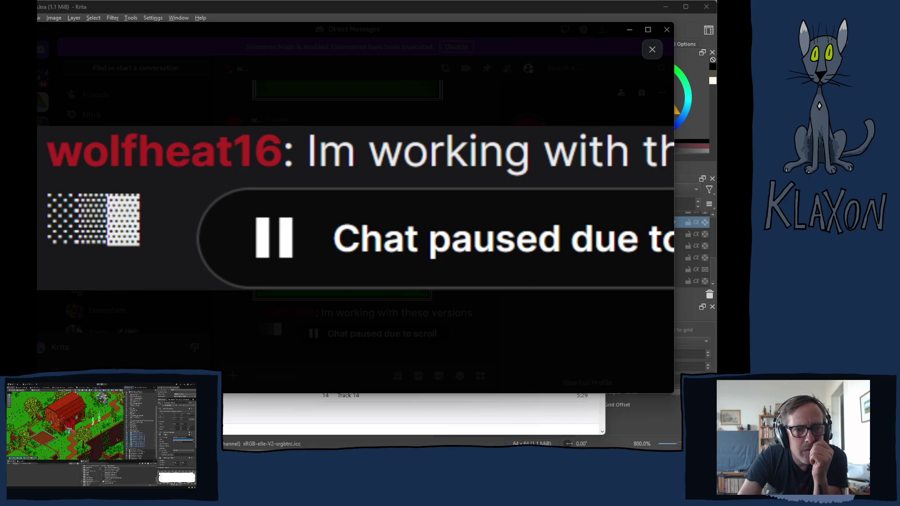
click(108, 225)
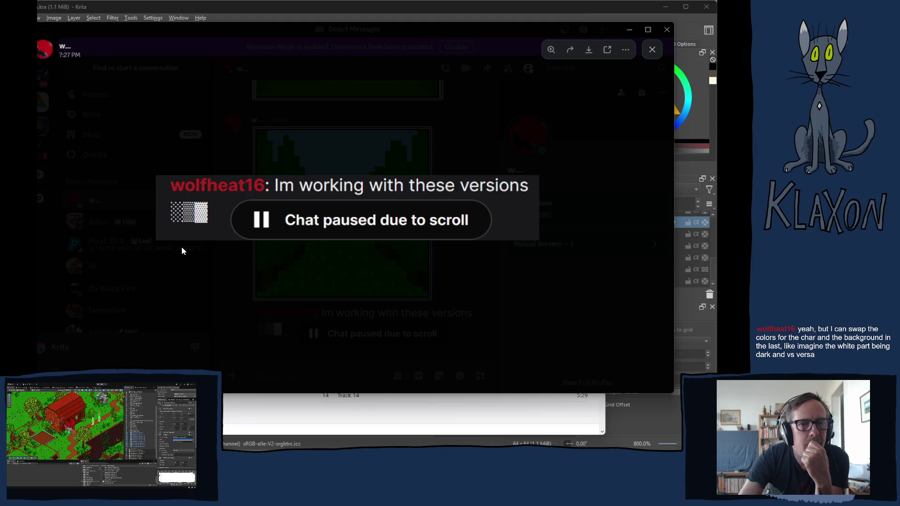
Zoom in on the small image again, close it, then enlarge the newest message's image.
click(202, 210)
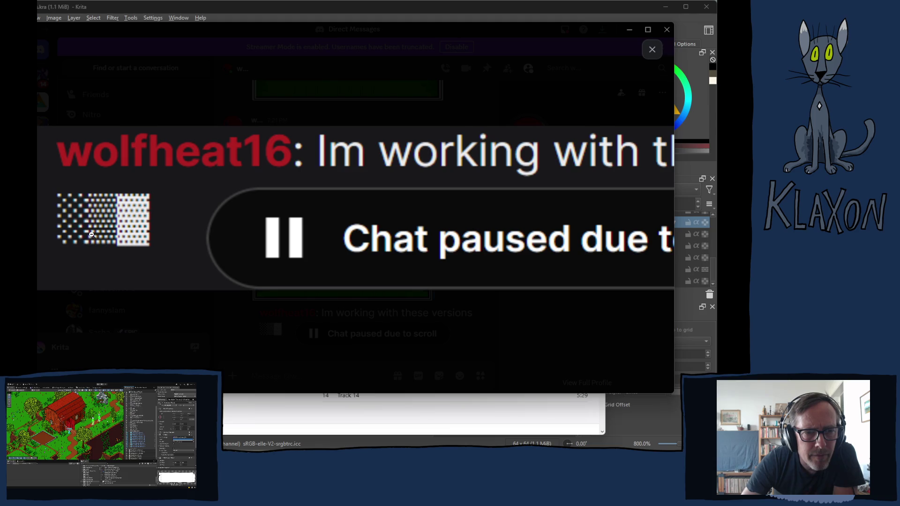
key(Escape)
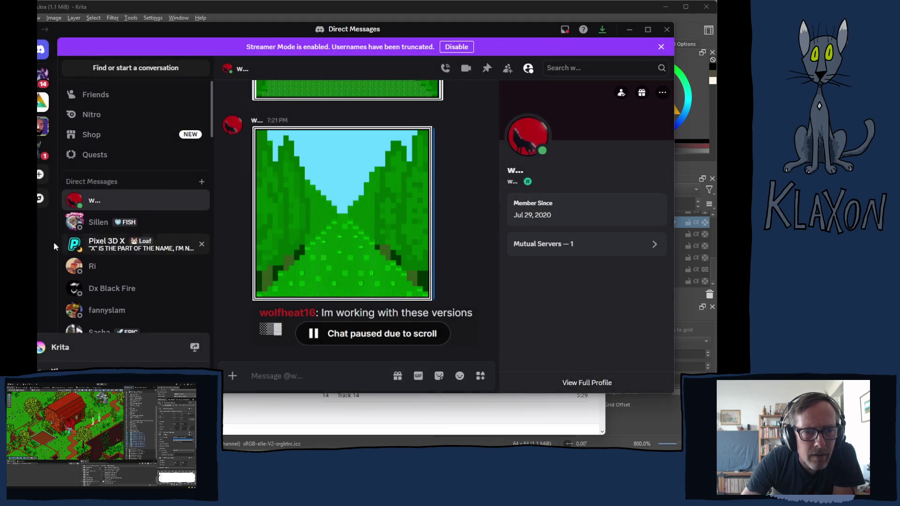
click(274, 333)
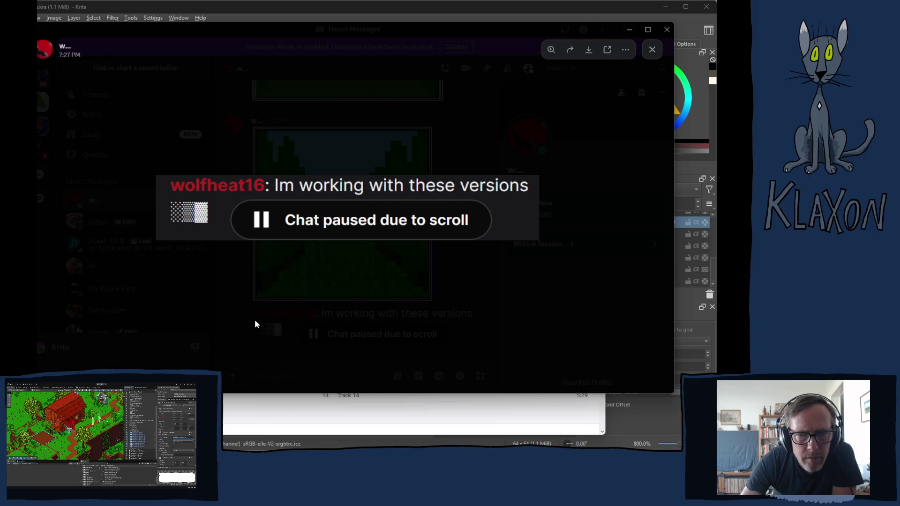
Close Discord and switch the iTunes music library to the Artists view.
click(667, 31)
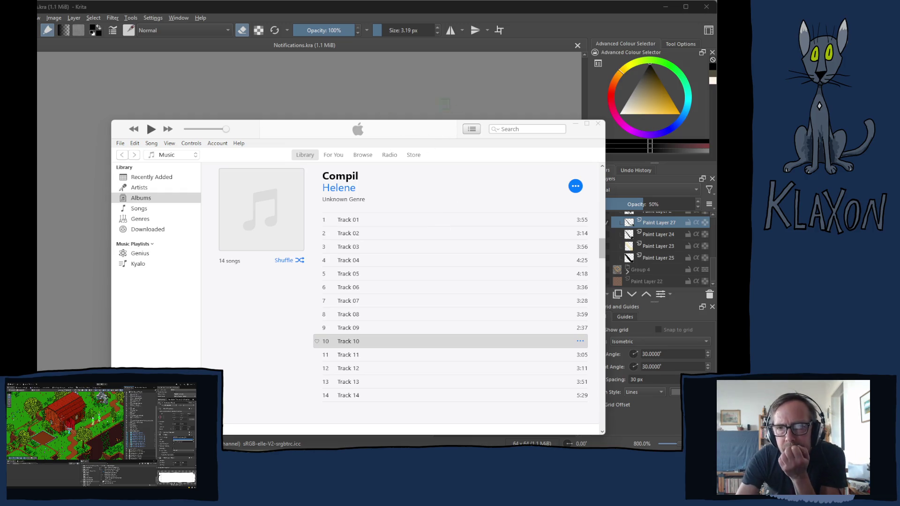
click(597, 141)
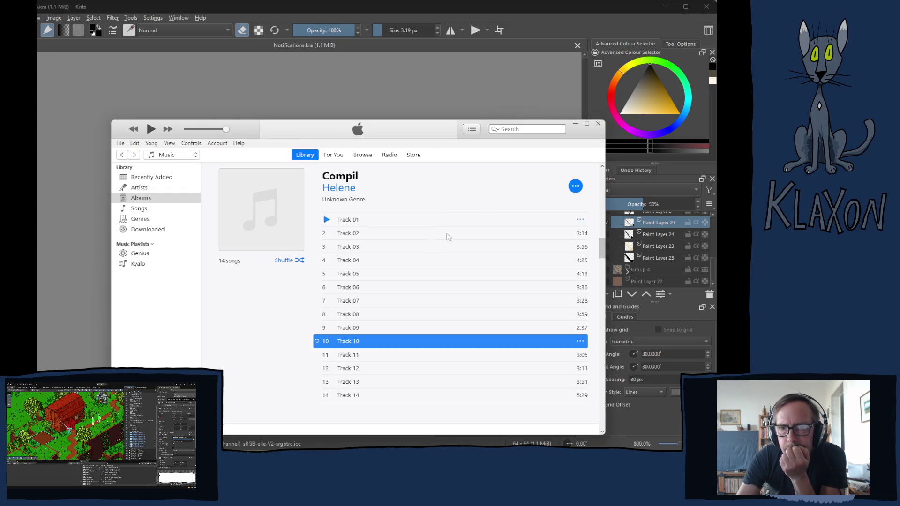
click(143, 189)
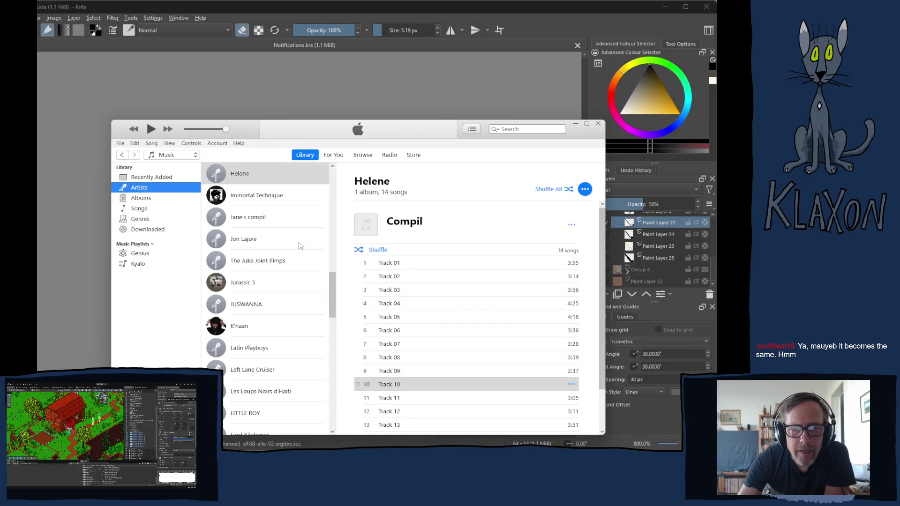
Scroll to the bottom of the artist list and select Wreckless Eric.
scroll(293, 253, down, 3)
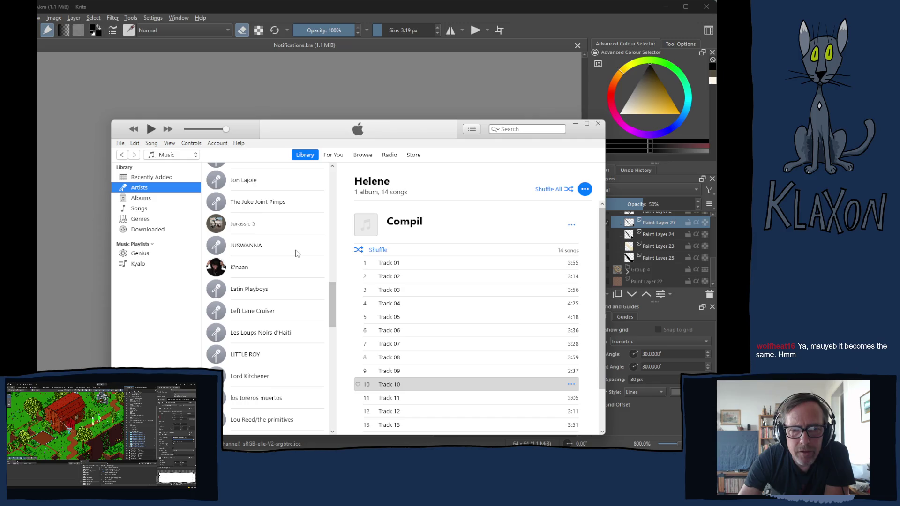
scroll(295, 254, down, 1)
scroll(295, 253, down, 2)
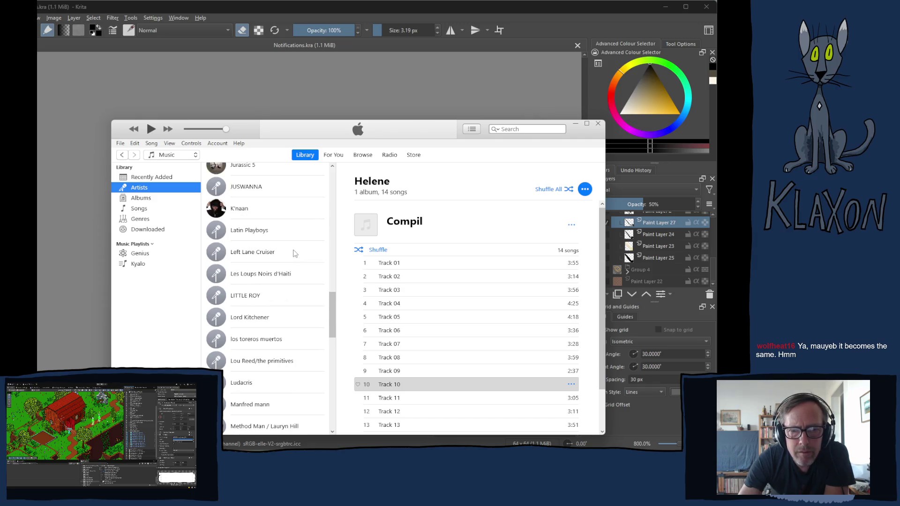
scroll(295, 254, down, 3)
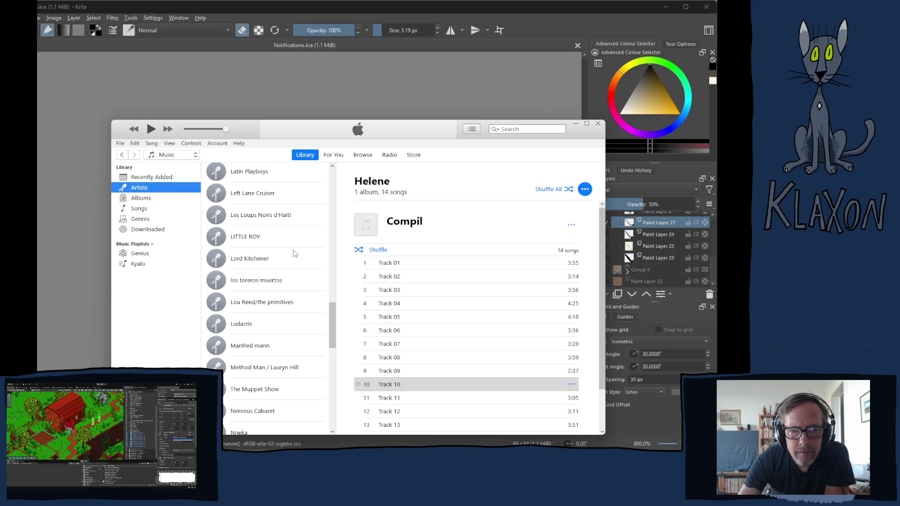
scroll(296, 253, down, 6)
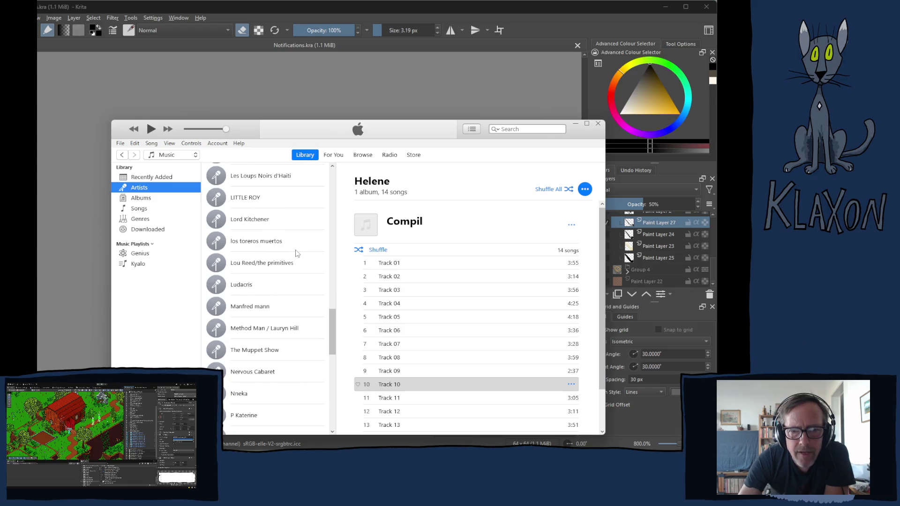
scroll(296, 253, down, 3)
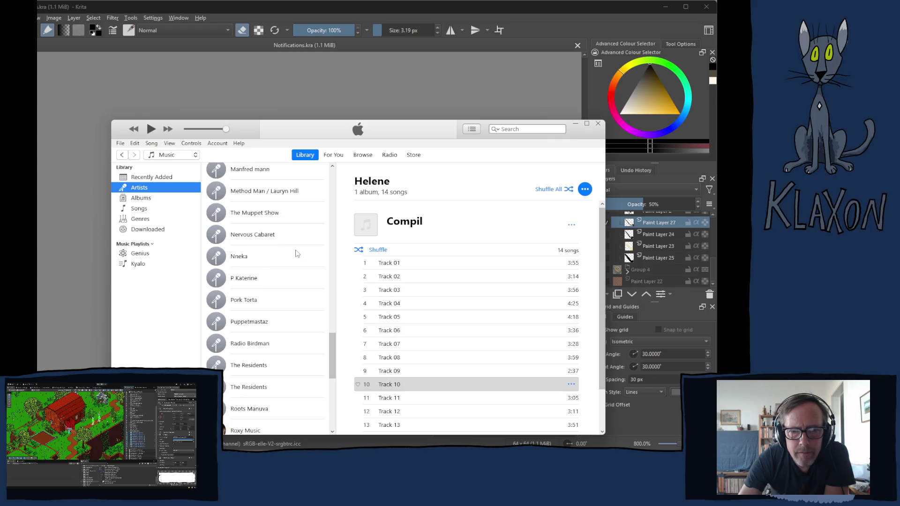
scroll(287, 252, down, 1)
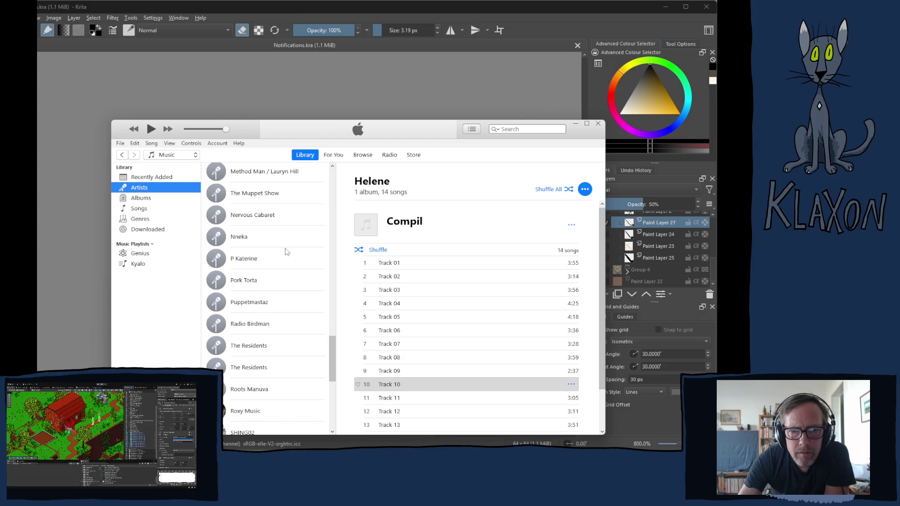
scroll(287, 252, down, 1)
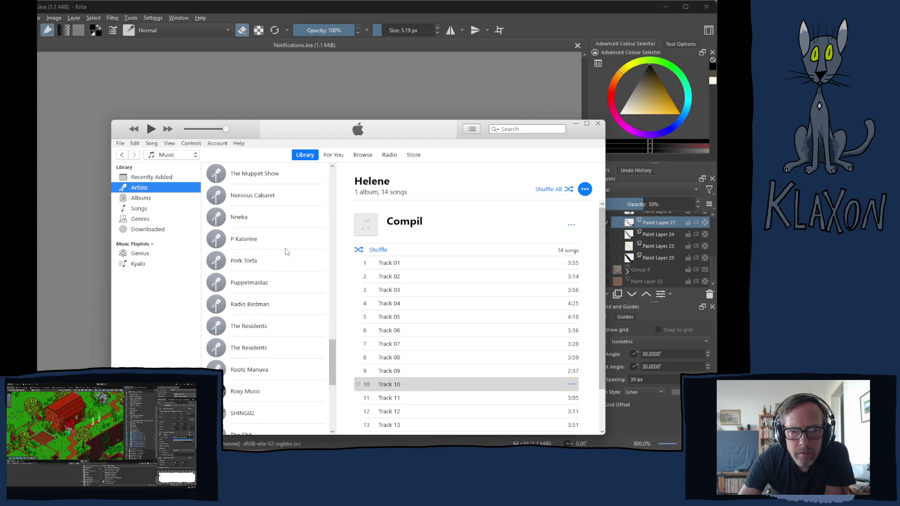
scroll(287, 252, down, 2)
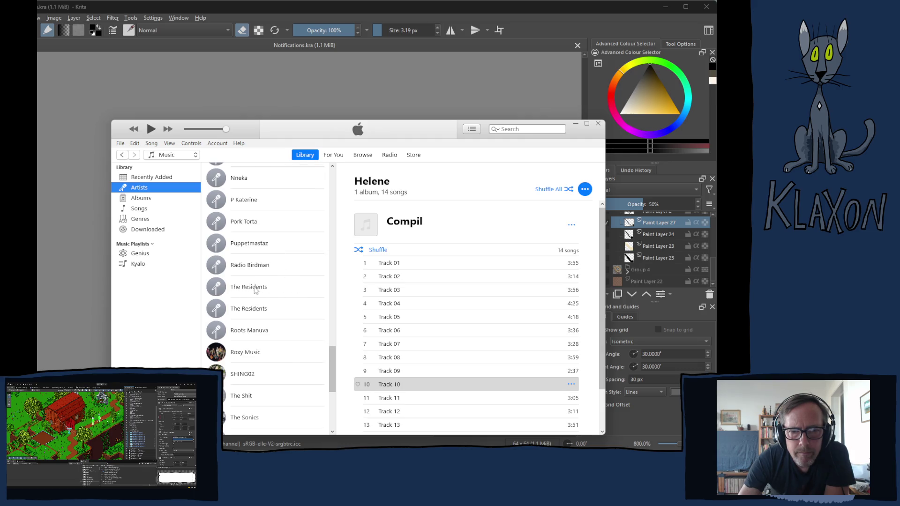
scroll(256, 291, down, 1)
scroll(256, 290, down, 1)
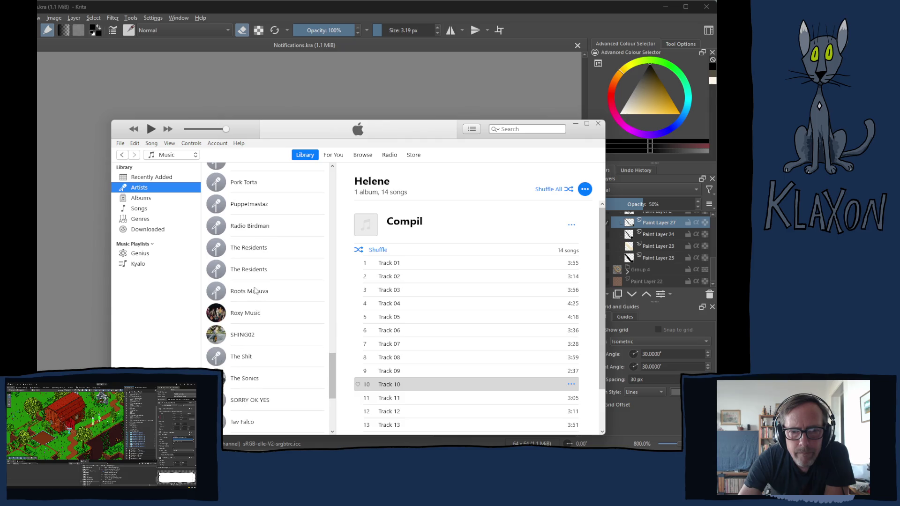
scroll(255, 290, down, 1)
scroll(256, 291, down, 1)
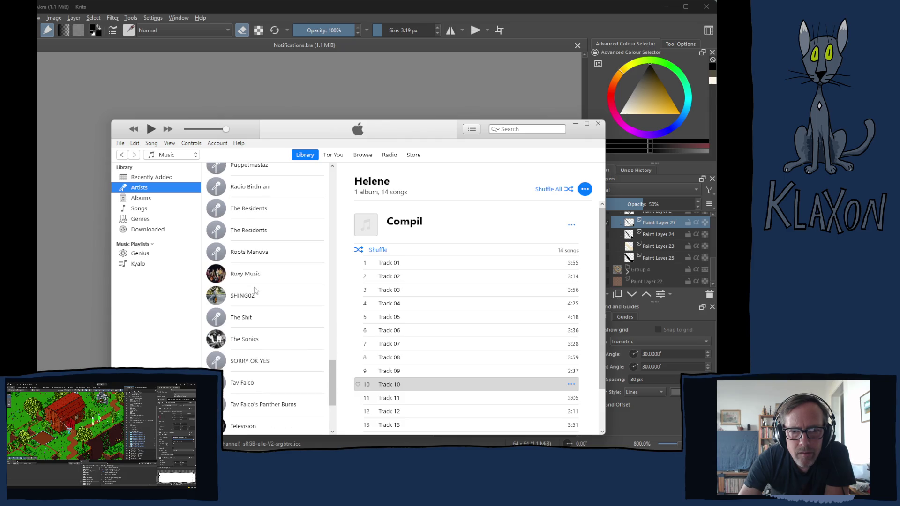
scroll(256, 291, down, 1)
scroll(256, 291, down, 1)
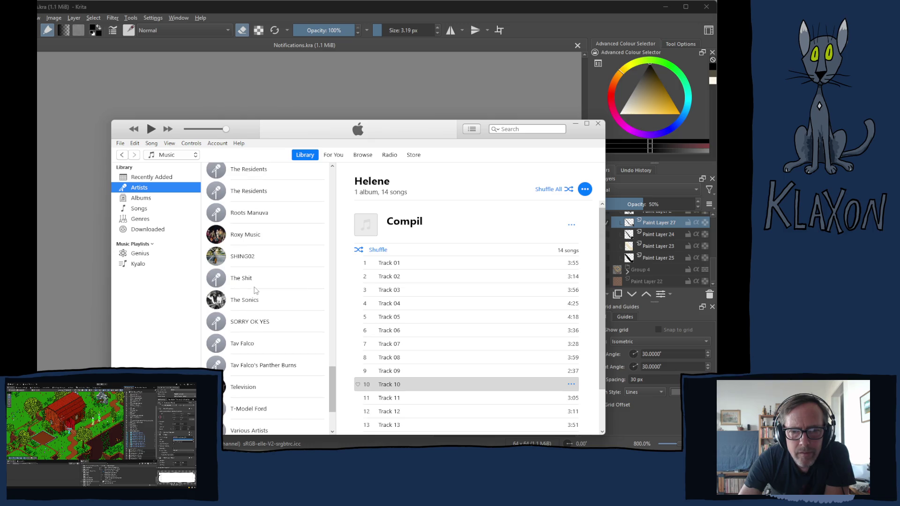
scroll(256, 291, down, 1)
scroll(256, 291, down, 2)
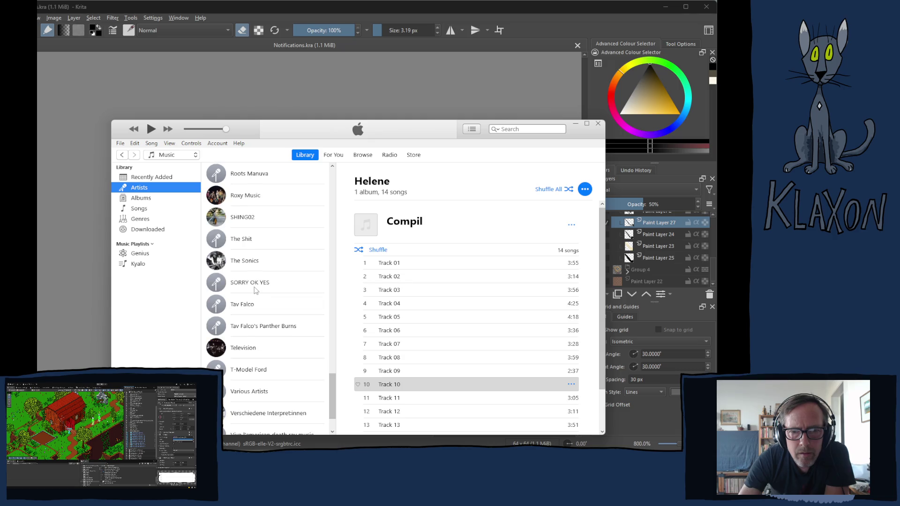
scroll(255, 291, down, 2)
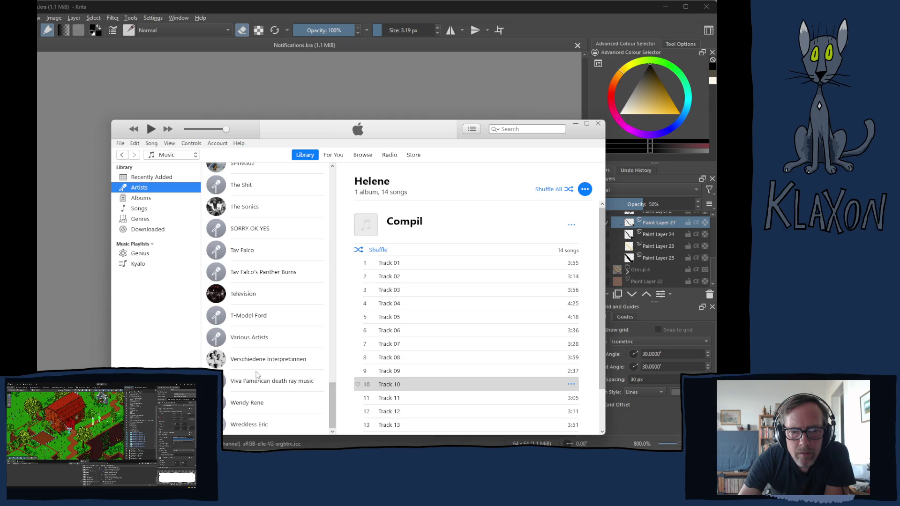
click(250, 426)
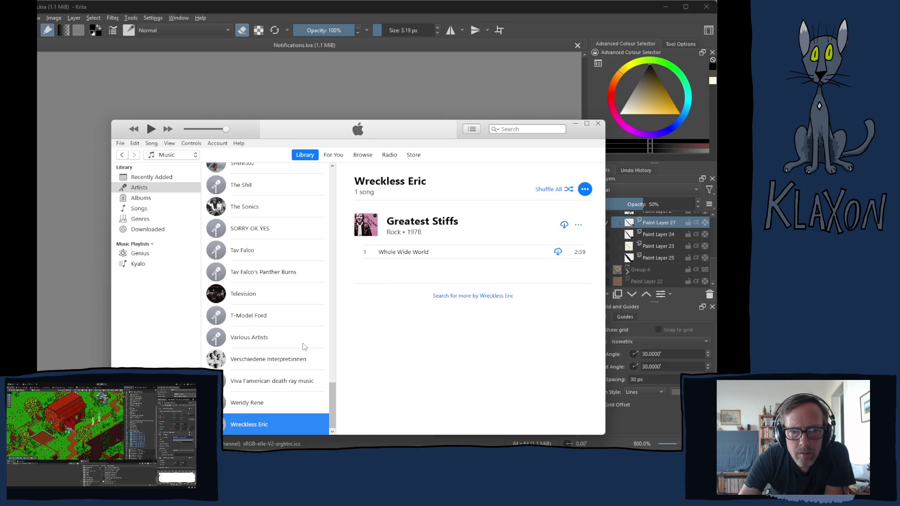
Move through the artist list and open the Country Teasers page with 'golden apples'.
mouse_move(331, 405)
mouse_down()
mouse_move(338, 206)
mouse_move(281, 122)
mouse_up()
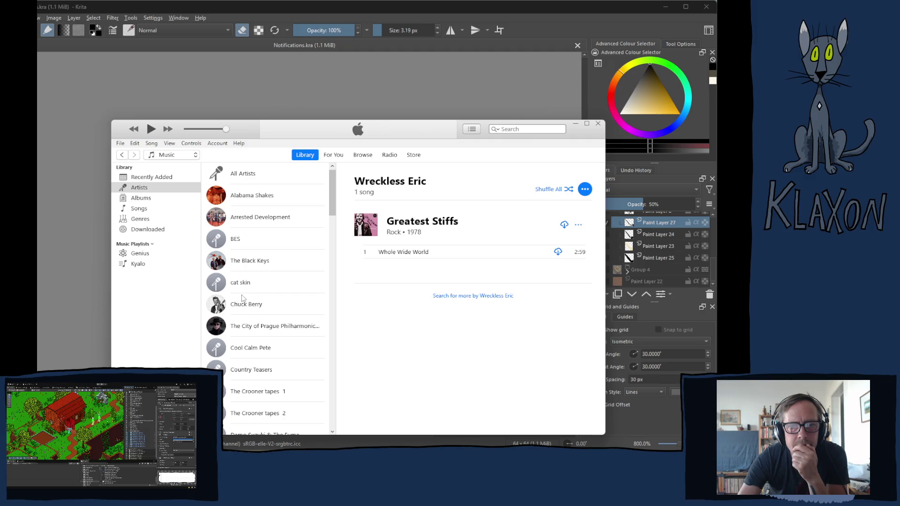
scroll(243, 298, down, 2)
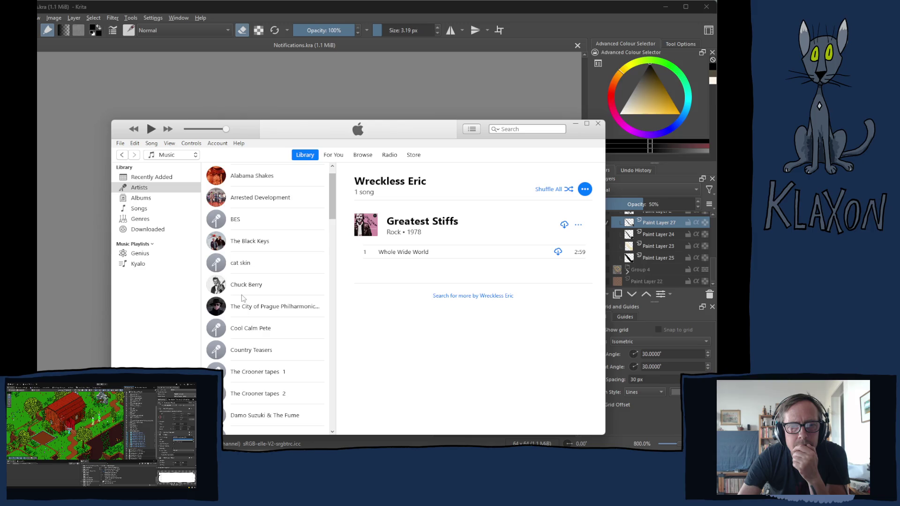
scroll(243, 298, down, 1)
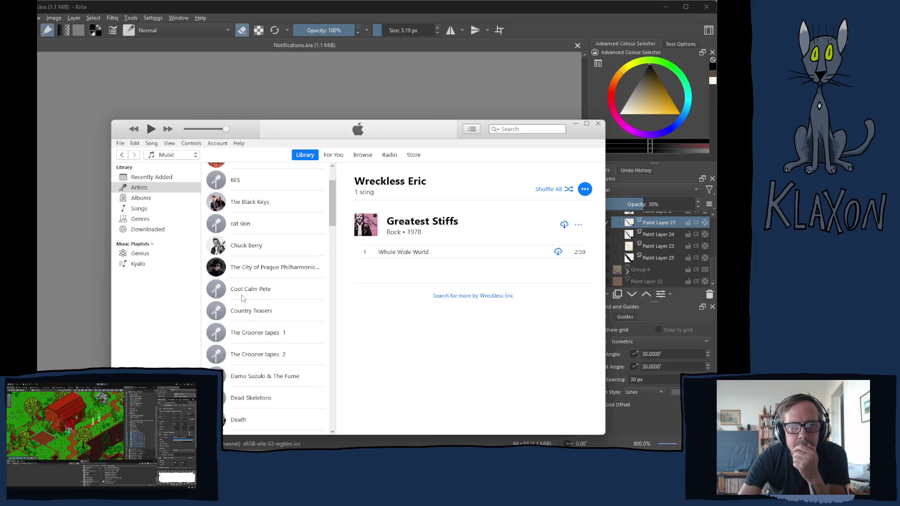
click(251, 313)
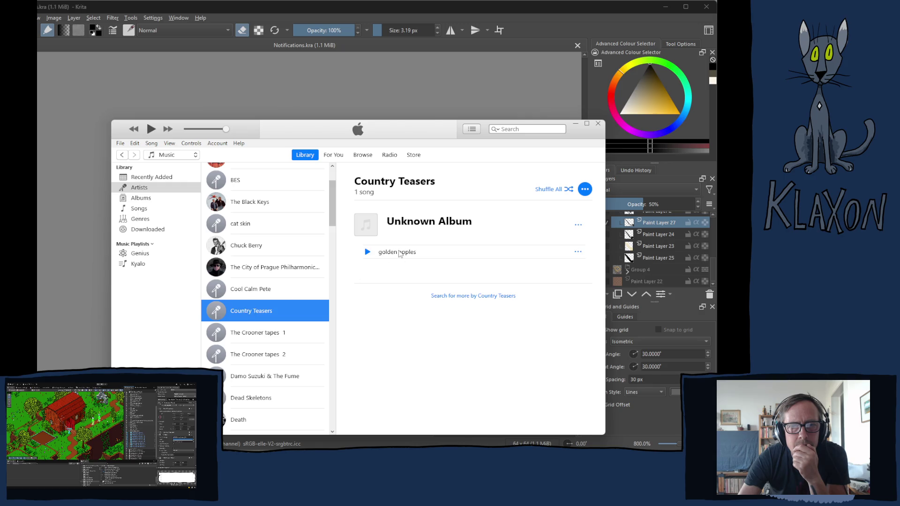
Play Country Teasers' 'golden apples' and scroll down the artist list.
click(368, 253)
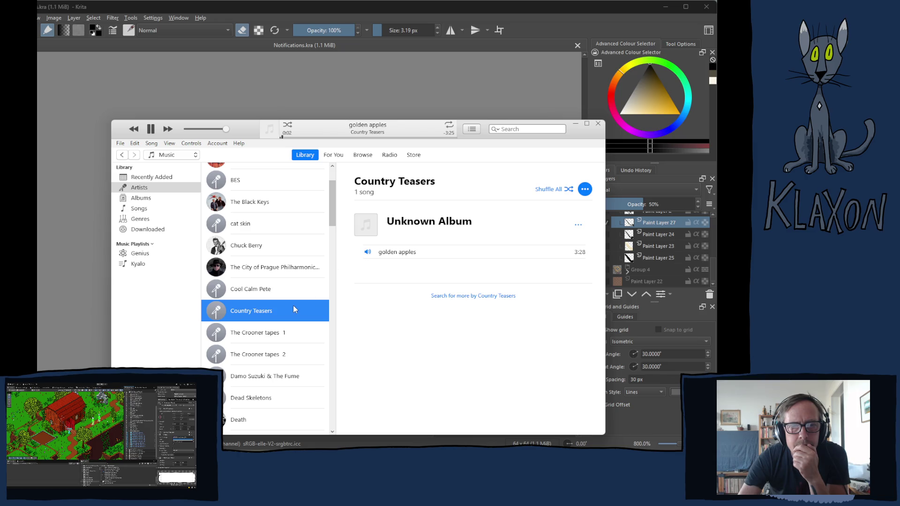
scroll(263, 318, down, 1)
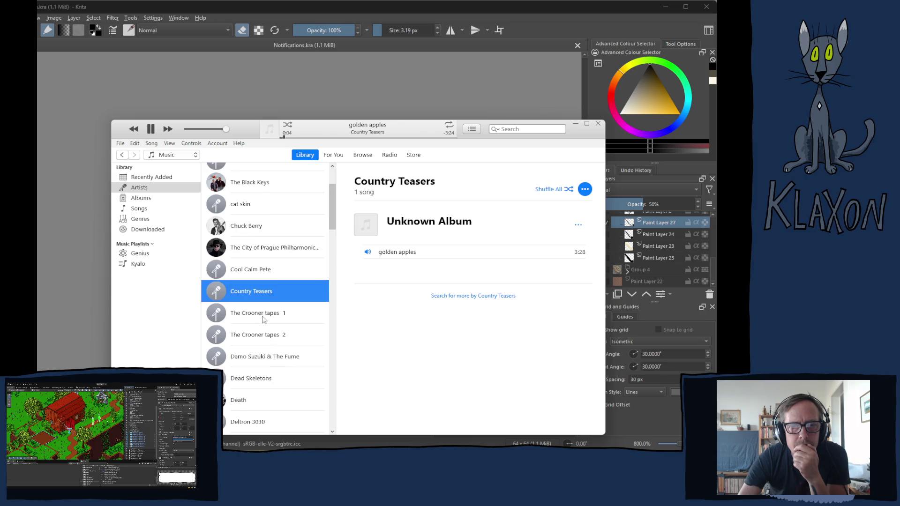
scroll(263, 318, down, 1)
scroll(263, 318, down, 1)
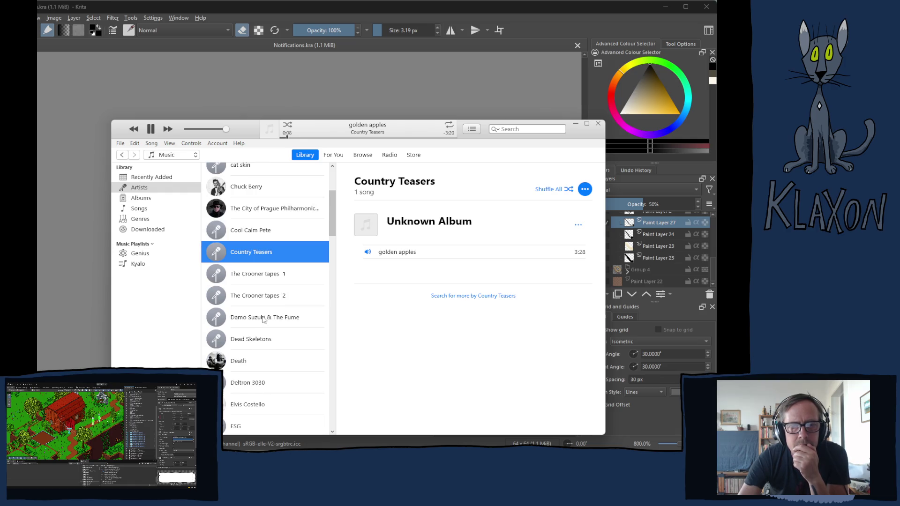
scroll(263, 319, down, 1)
scroll(263, 319, down, 1)
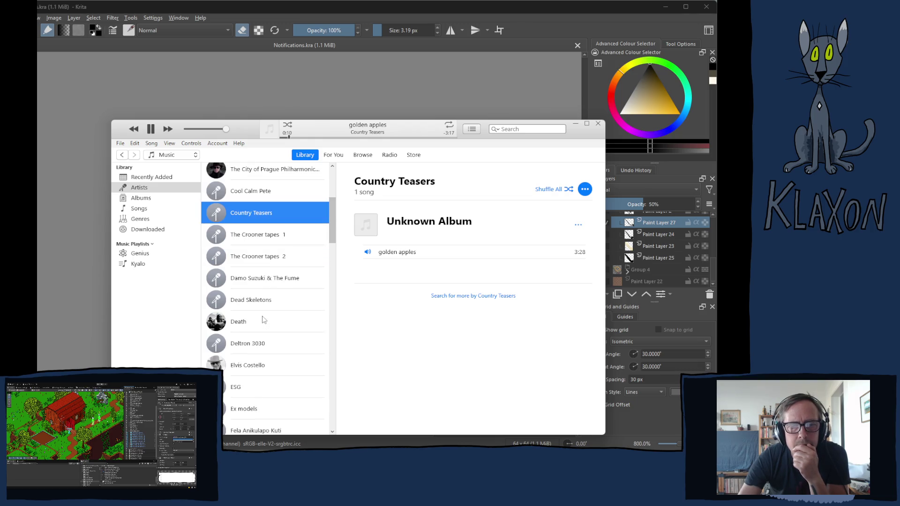
scroll(264, 319, down, 1)
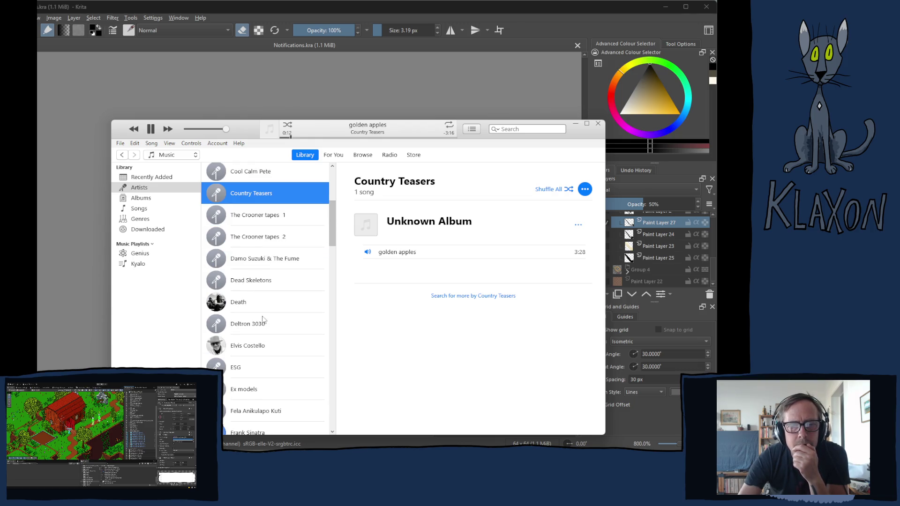
scroll(263, 319, down, 1)
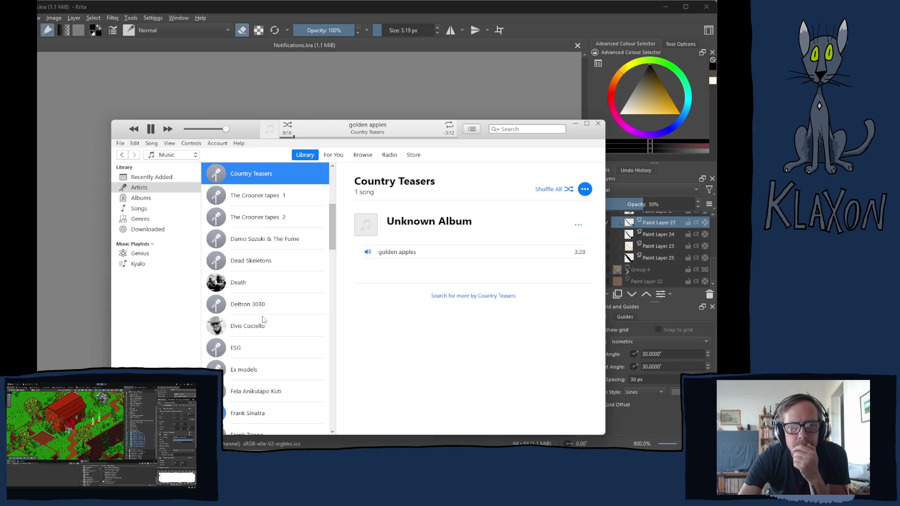
scroll(264, 319, down, 1)
scroll(263, 320, down, 1)
scroll(264, 319, down, 1)
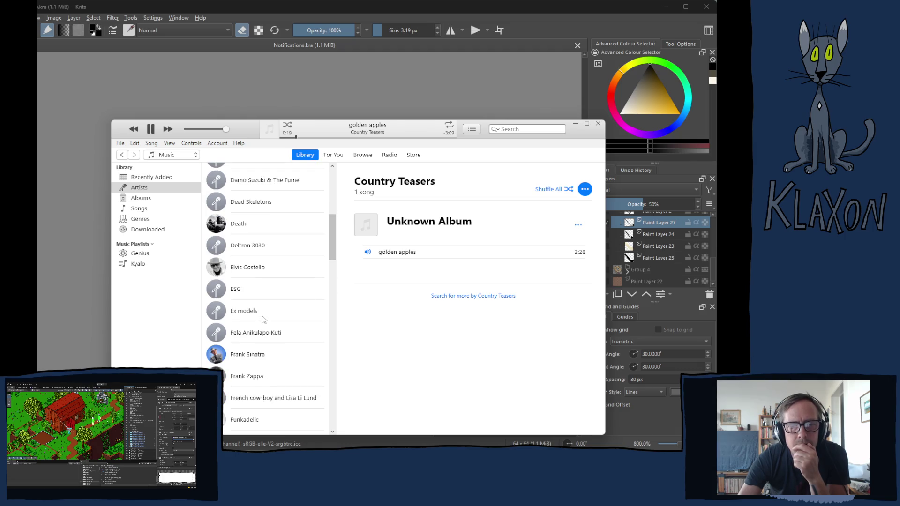
scroll(263, 319, down, 1)
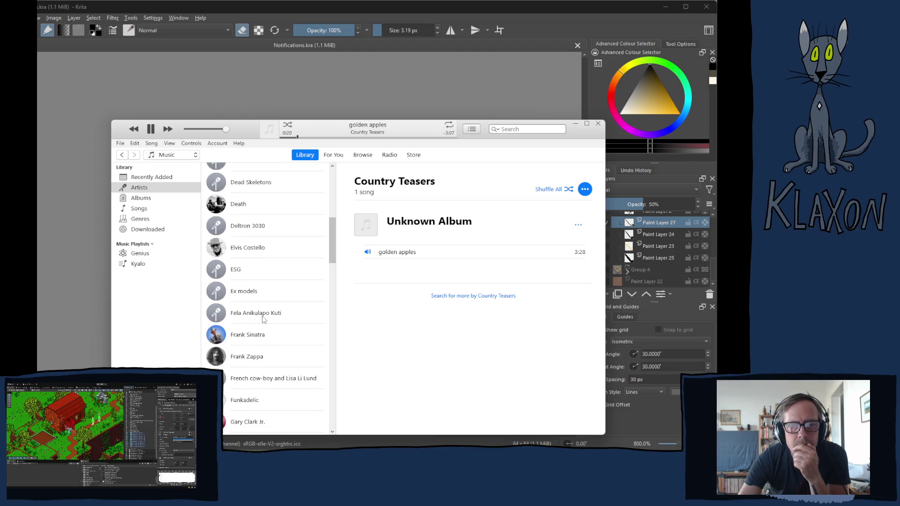
scroll(264, 320, down, 1)
scroll(263, 319, down, 2)
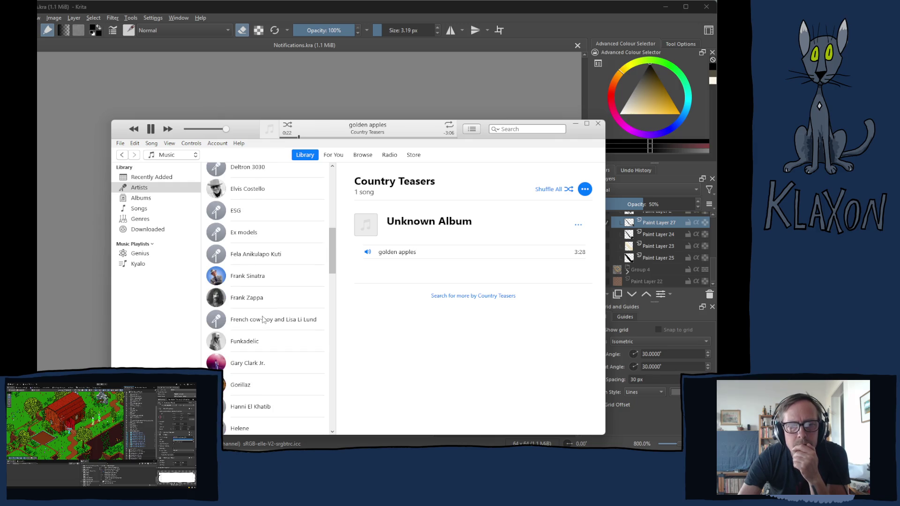
scroll(264, 319, down, 1)
scroll(264, 319, down, 1)
scroll(264, 319, down, 1)
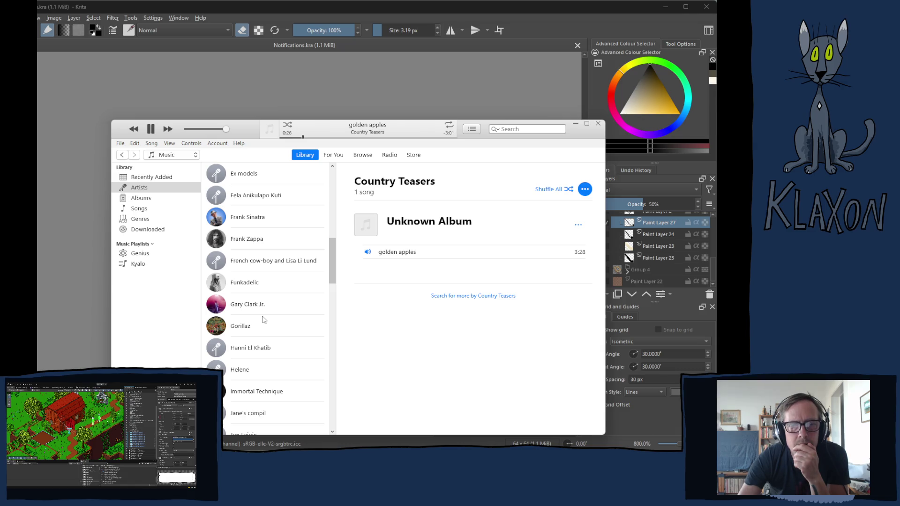
Open Hanni El Khatib's page showing 'Dead Wrong' (3:28) on the album Kyalo.
click(266, 349)
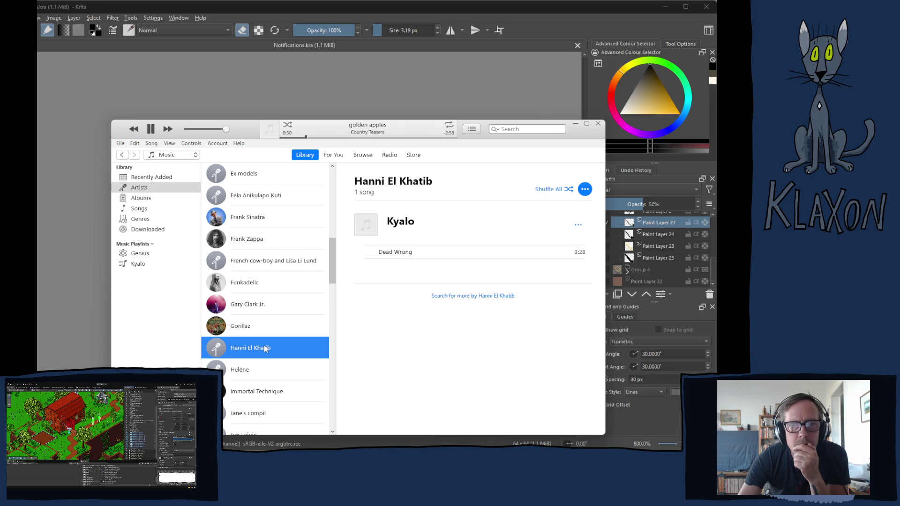
scroll(266, 350, down, 1)
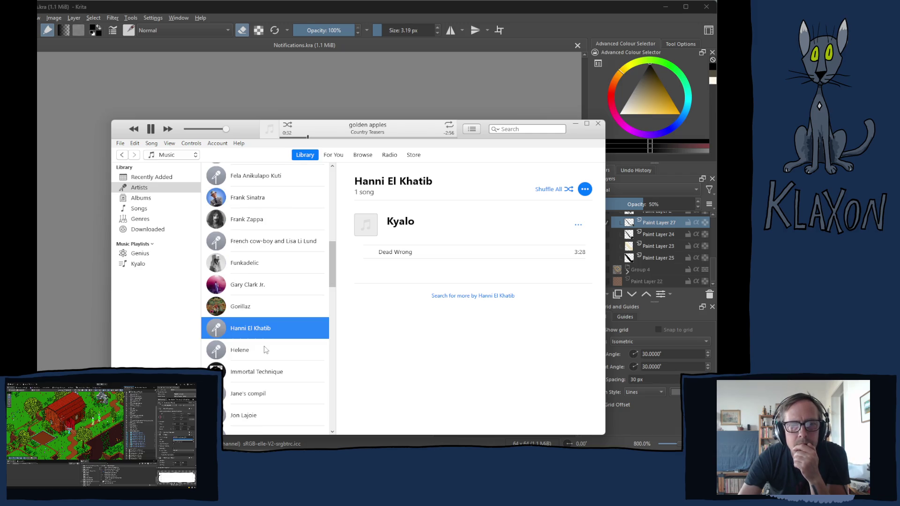
scroll(266, 350, down, 1)
scroll(265, 349, down, 1)
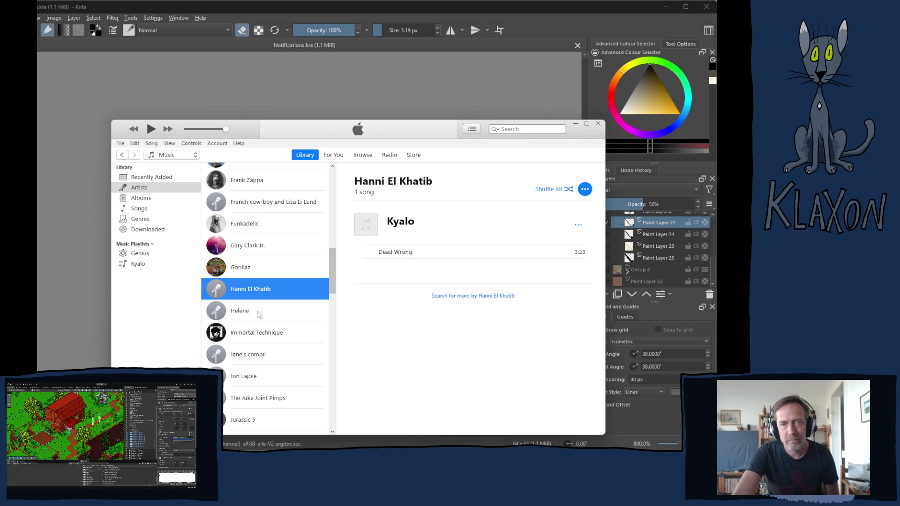
scroll(270, 314, down, 2)
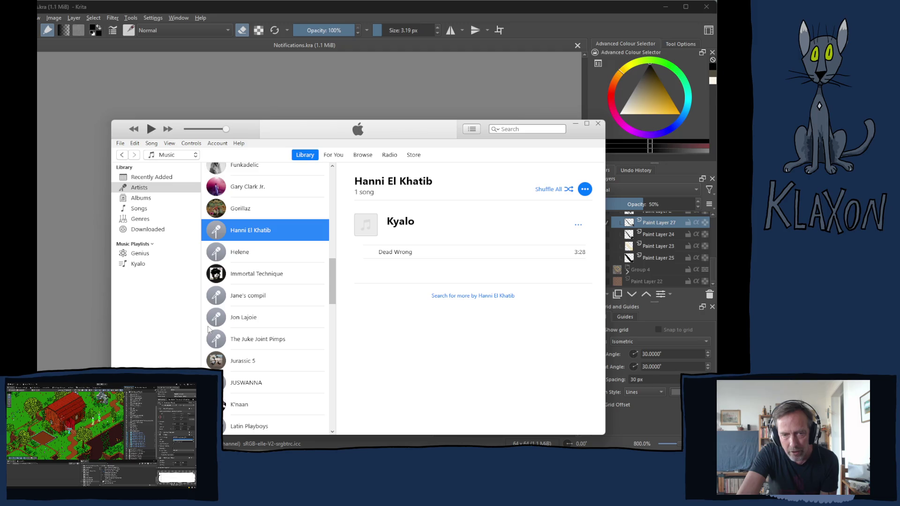
scroll(266, 336, down, 1)
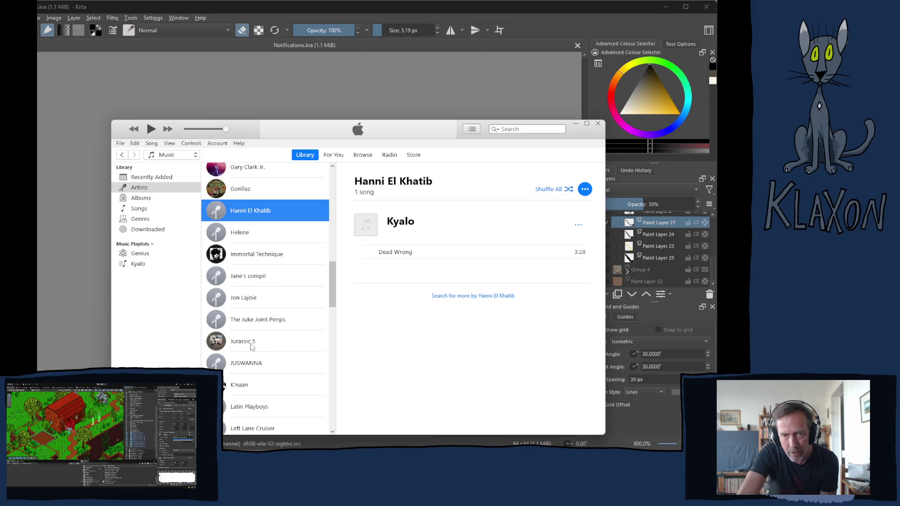
scroll(266, 337, down, 3)
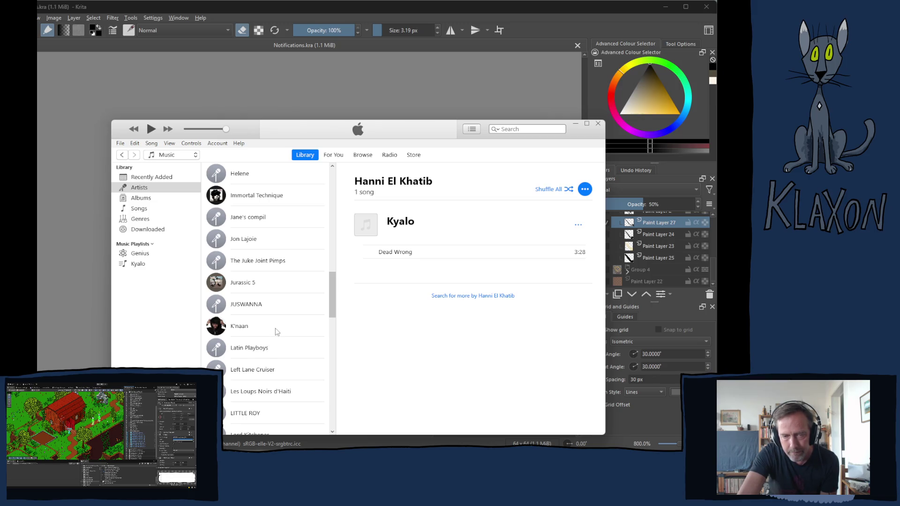
scroll(276, 333, down, 4)
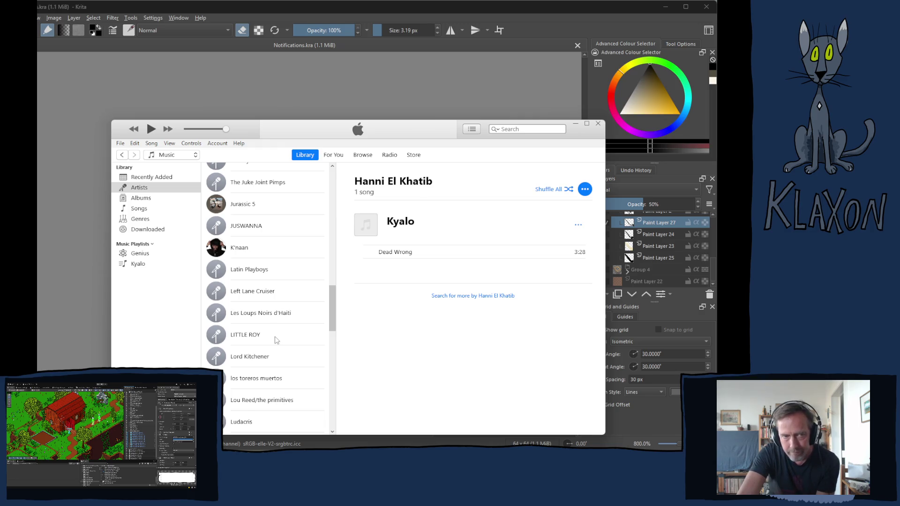
scroll(262, 377, down, 3)
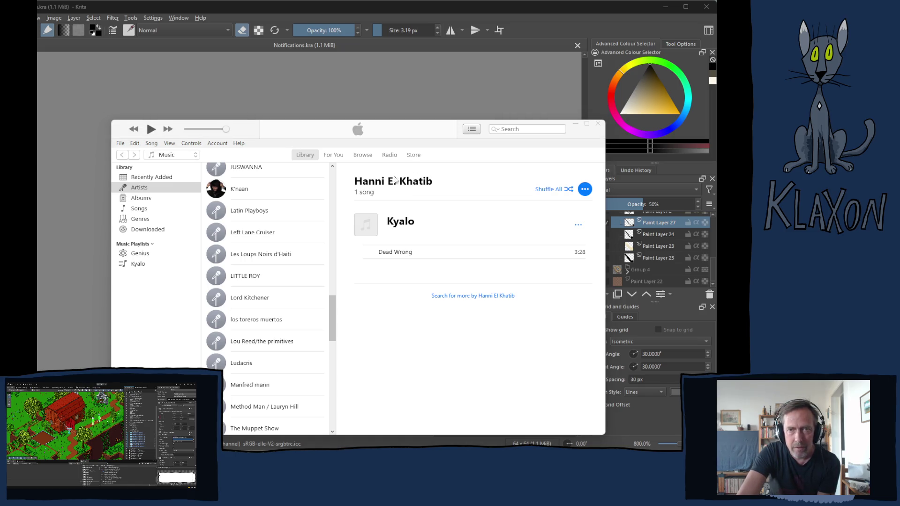
click(579, 142)
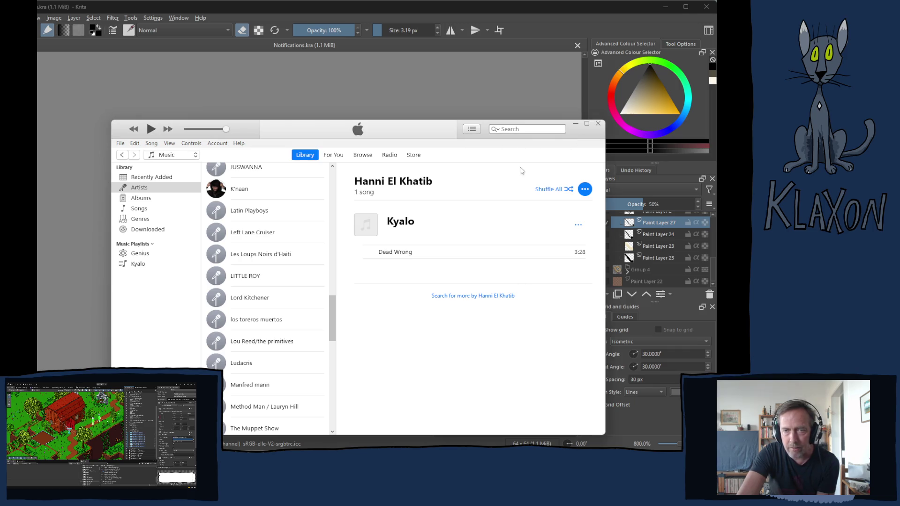
scroll(254, 377, down, 2)
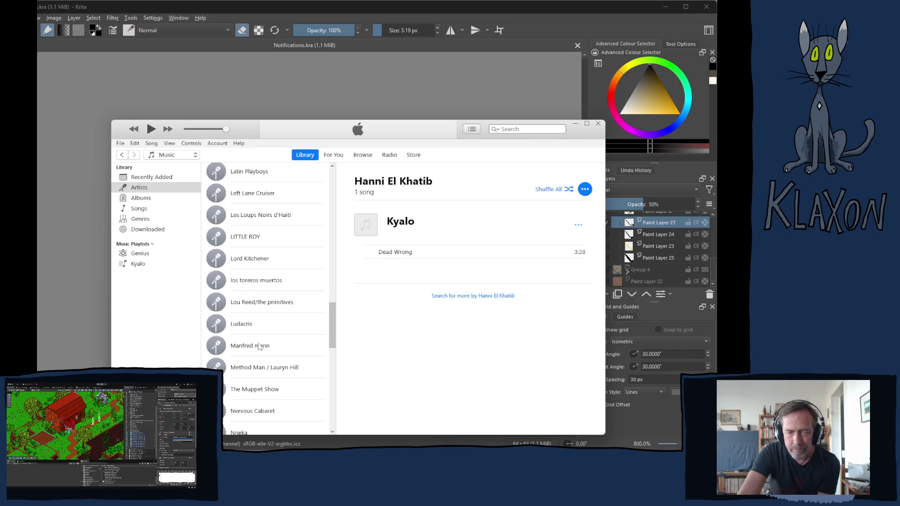
scroll(260, 346, down, 2)
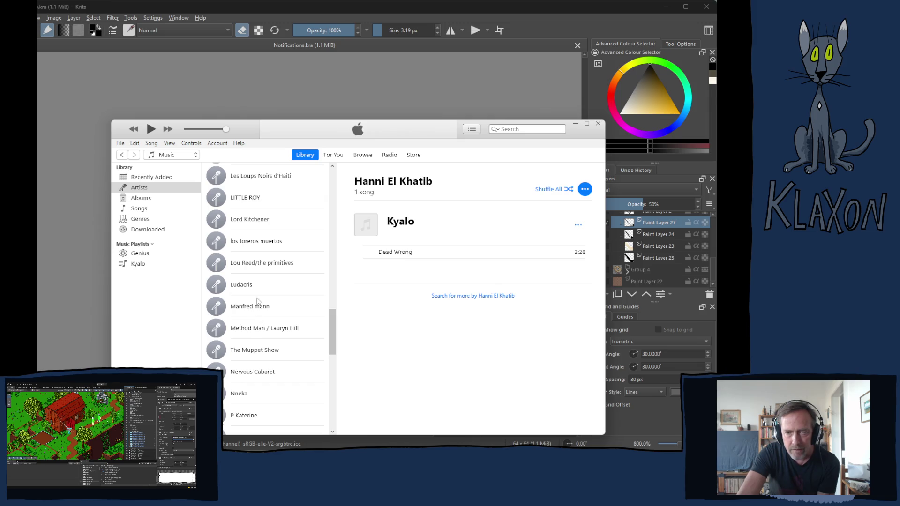
scroll(264, 298, down, 4)
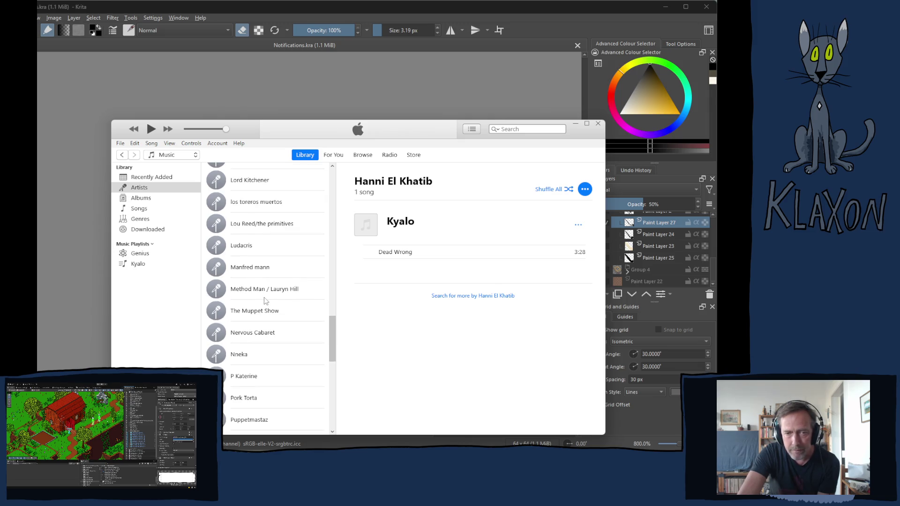
scroll(265, 301, down, 1)
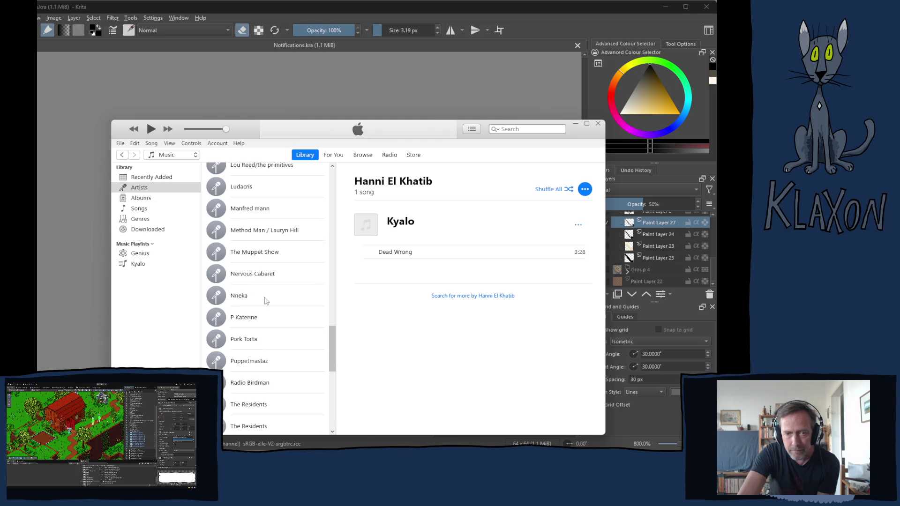
scroll(265, 298, down, 1)
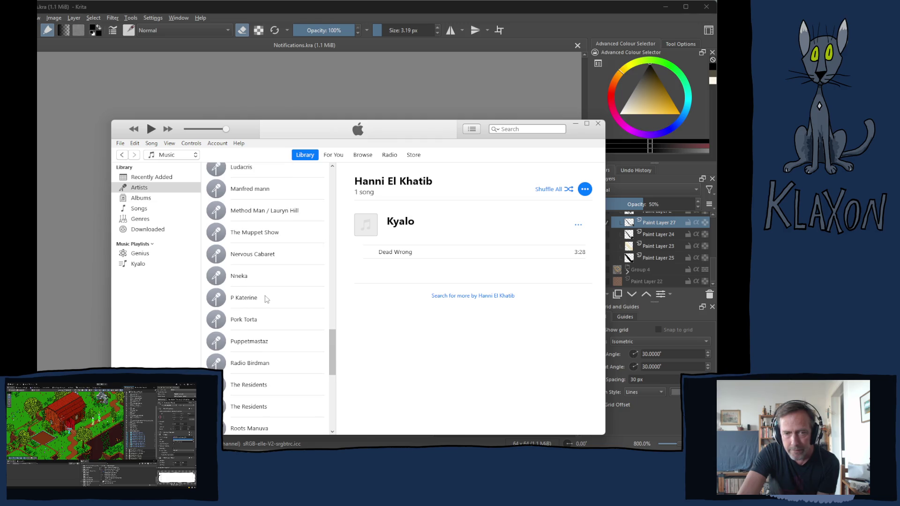
scroll(266, 298, down, 2)
scroll(265, 300, down, 4)
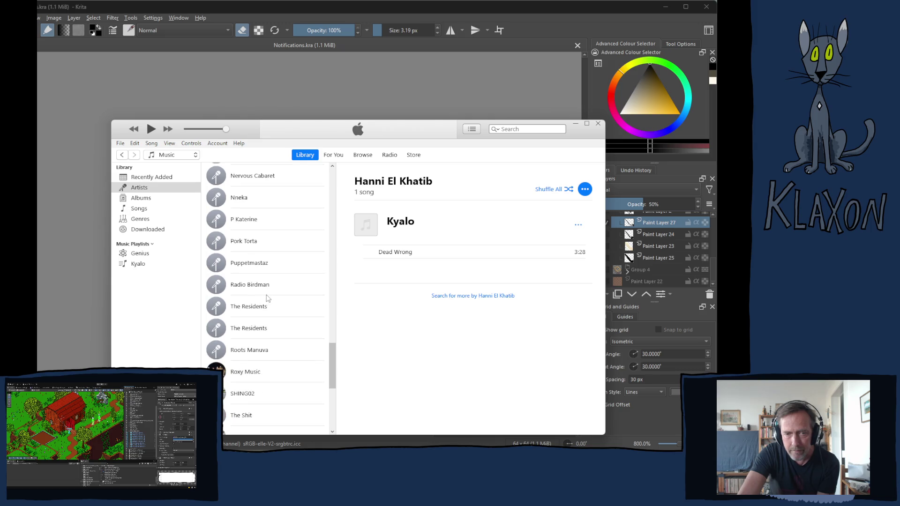
scroll(268, 298, down, 3)
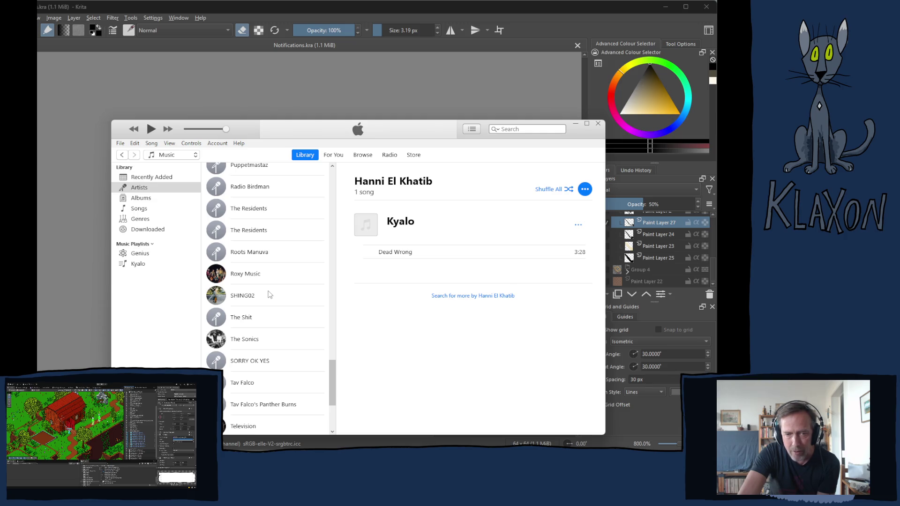
scroll(270, 294, down, 2)
scroll(270, 295, down, 3)
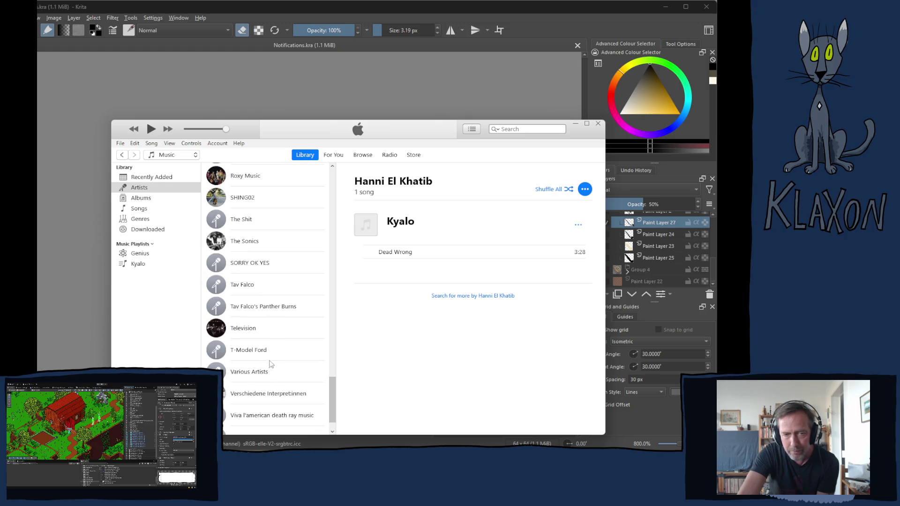
scroll(280, 355, down, 1)
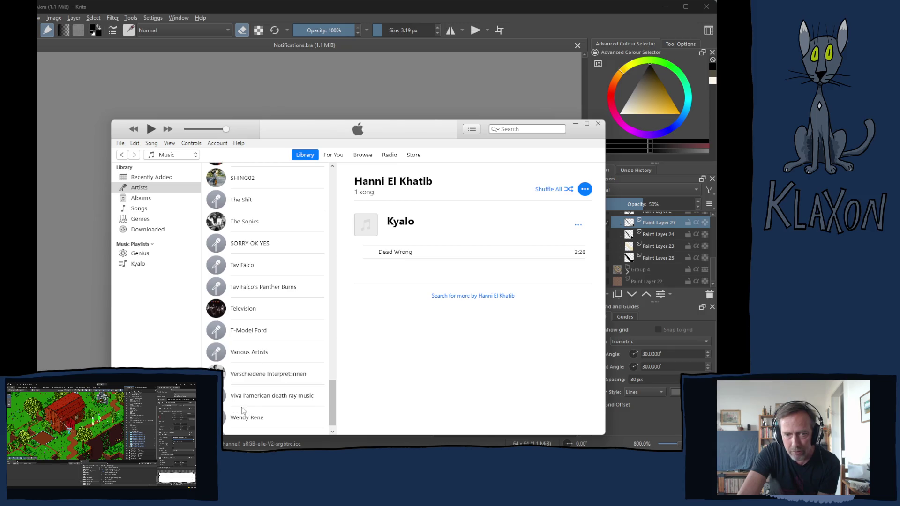
Select Viva l'american death ray music and play the In the meantime... album from 'pleasure principle #19'.
click(252, 401)
scroll(469, 312, down, 4)
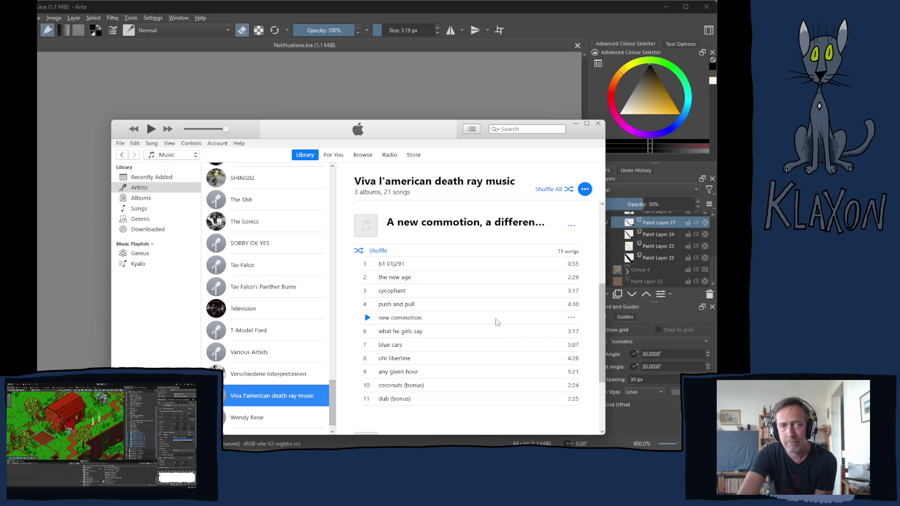
scroll(476, 324, up, 2)
scroll(476, 323, up, 1)
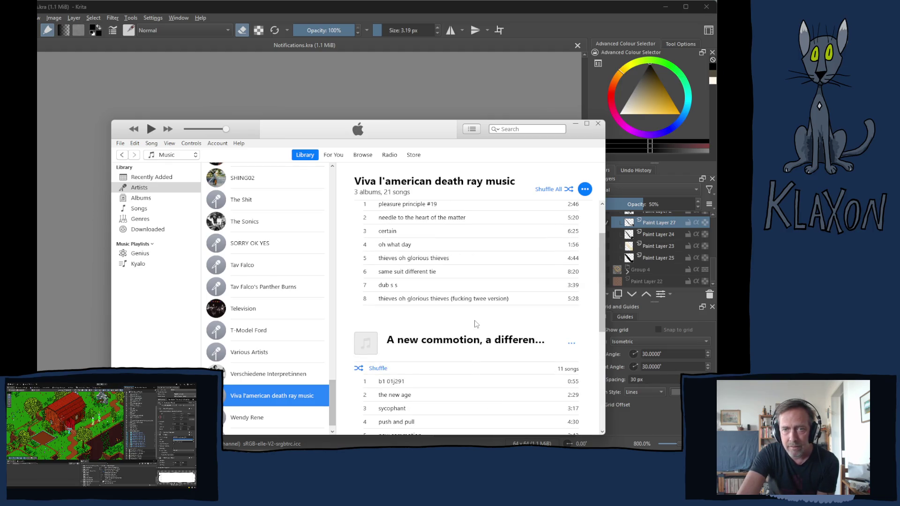
scroll(487, 323, up, 1)
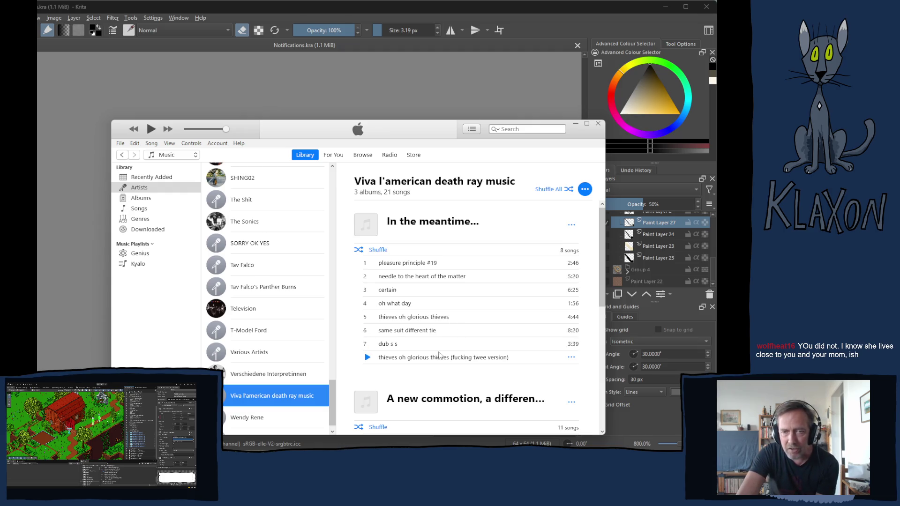
scroll(393, 378, down, 3)
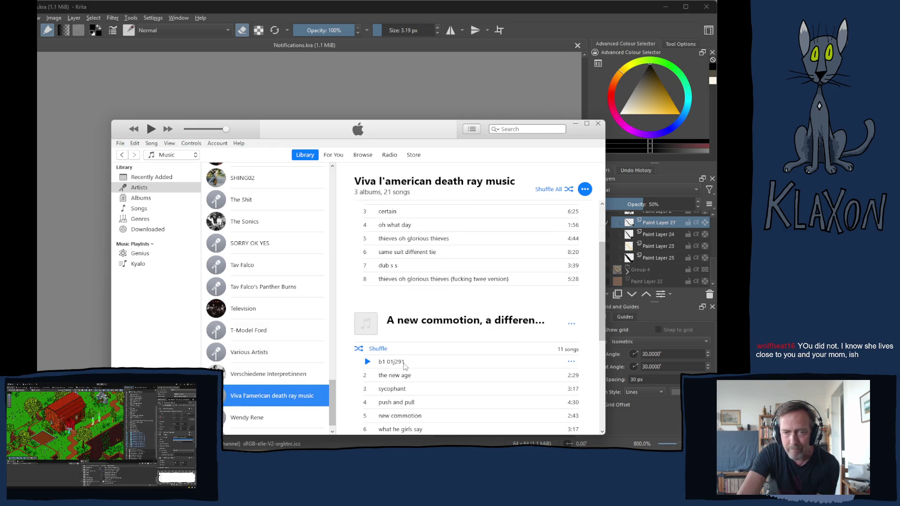
scroll(404, 366, down, 2)
scroll(492, 366, down, 1)
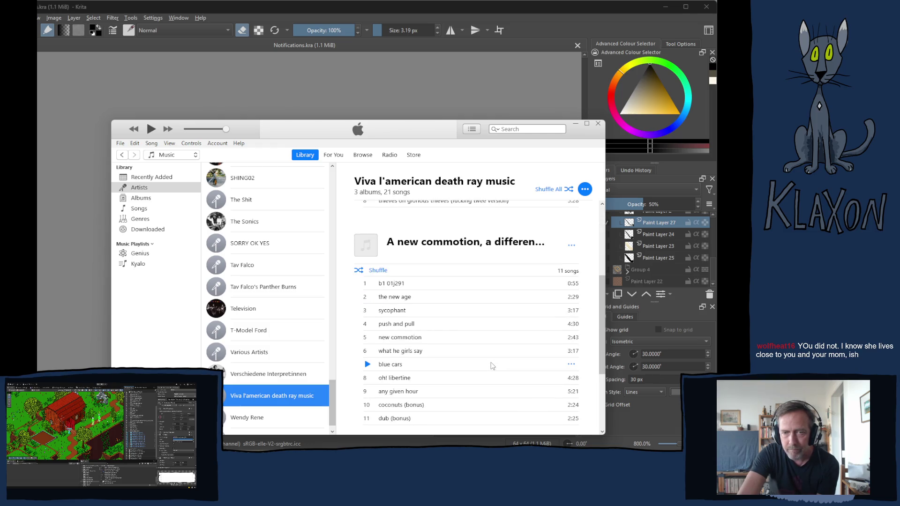
scroll(444, 363, up, 5)
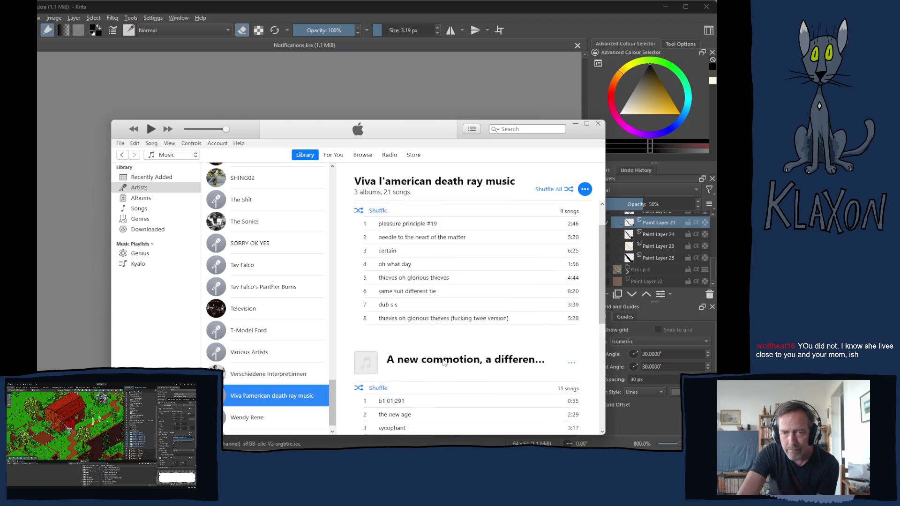
scroll(444, 363, up, 2)
mouse_move(368, 227)
click(367, 225)
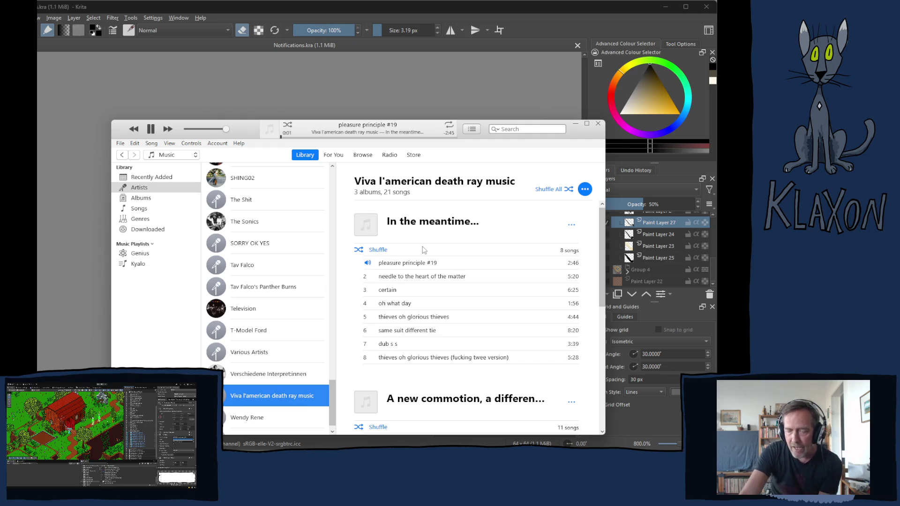